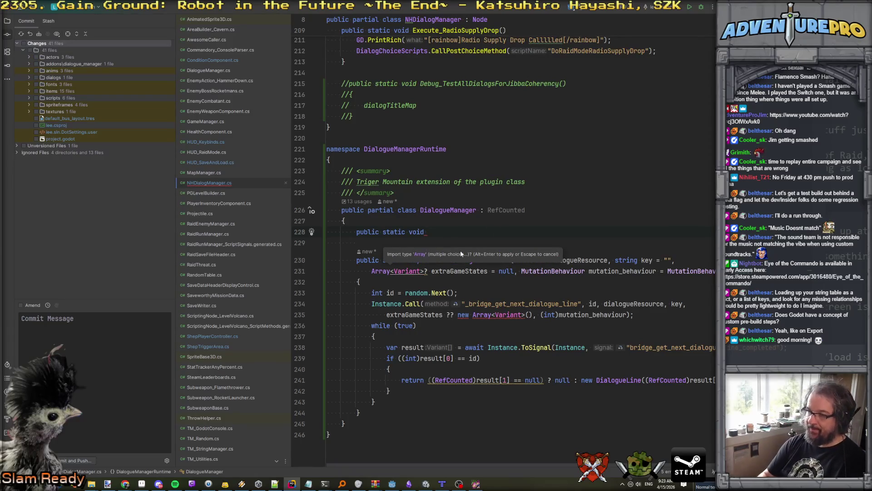
Add an empty Debug_TestJibba() method with braces after 'public static void' on line 228
click(556, 347)
click(530, 329)
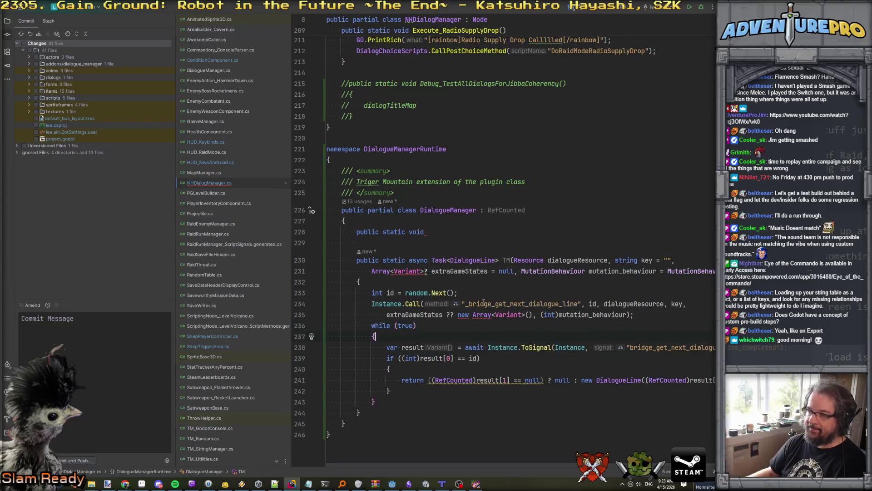
click(459, 234)
text(D)
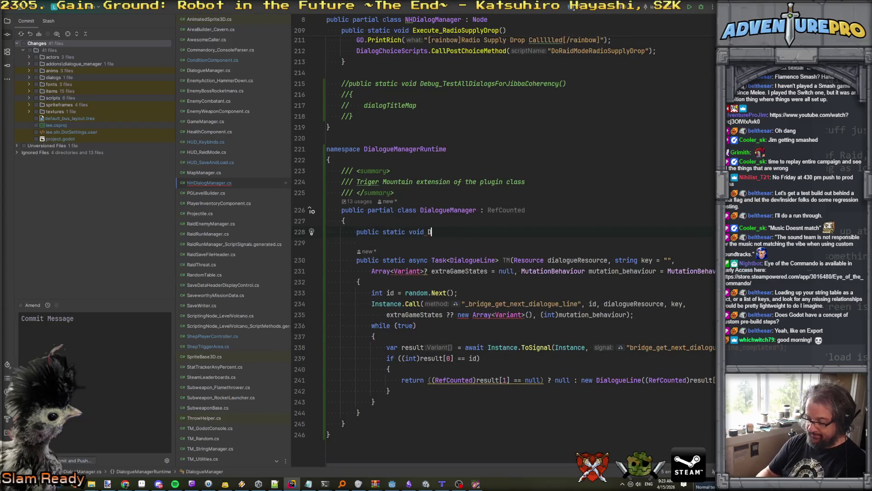
text(ebug_TestJibba())
key(Return)
text({)
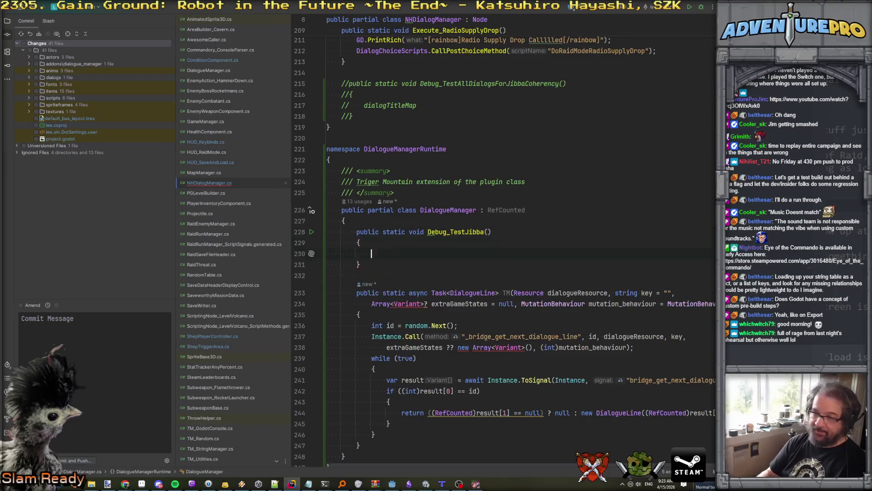
key(Return)
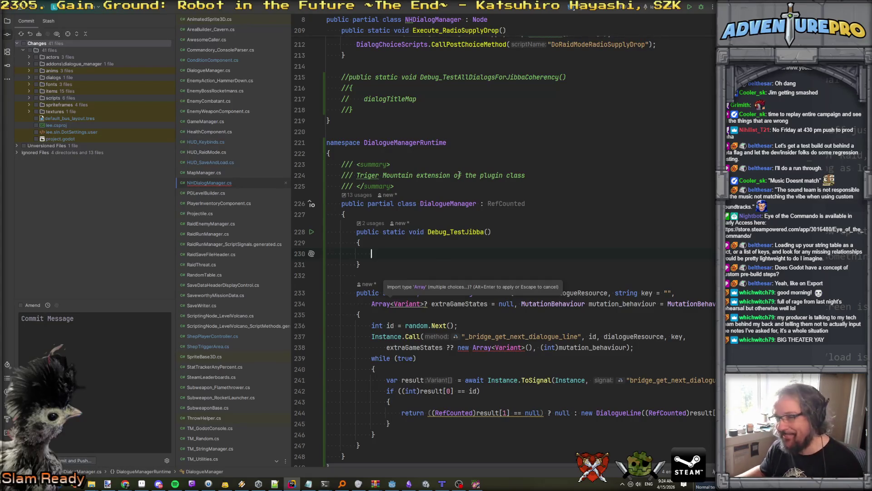
key(Up)
Paste the Instance.Call bridge statement into Debug_TestJibba, targeting _bridge_debug_jibba
scroll(433, 251, down, 1)
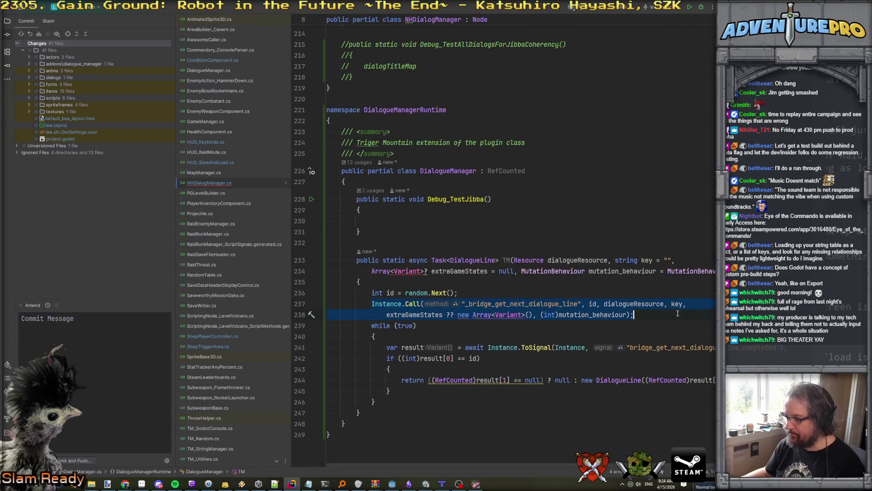
click(440, 220)
text(Instance.Call("_bridge_get_next_dialogue_line", id, dialogueResource, key,                 extraGameStates ?? new Array<Variant>(), (int)mutation_behaviour);)
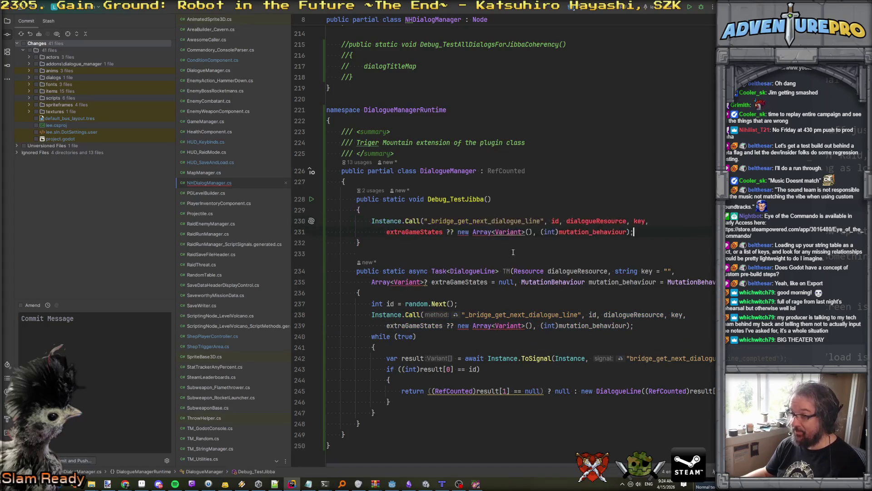
drag(496, 222, 581, 221)
text(debug_jibb)
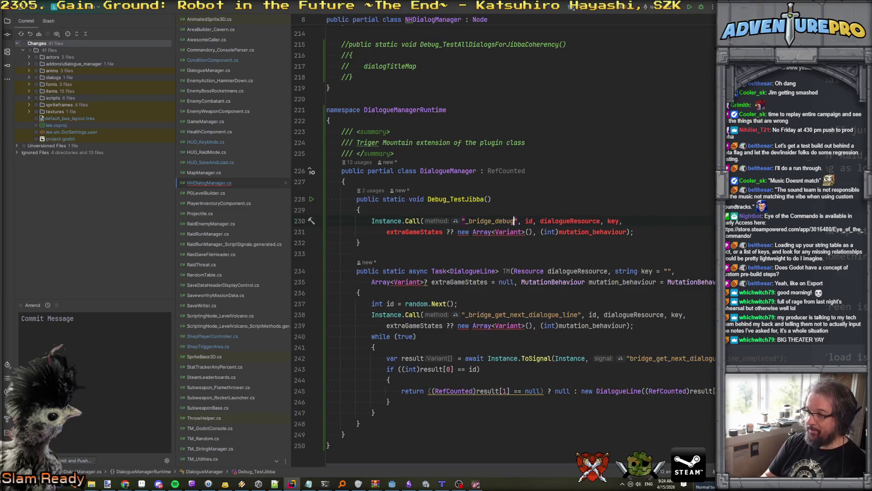
text(a)
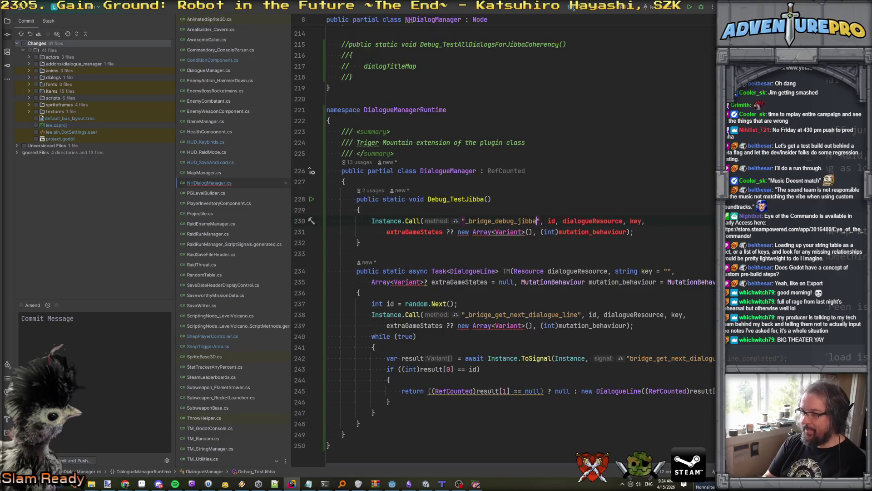
Give Debug_TestJibba a 'string lol' parameter and pass lol as the call's argument
click(494, 198)
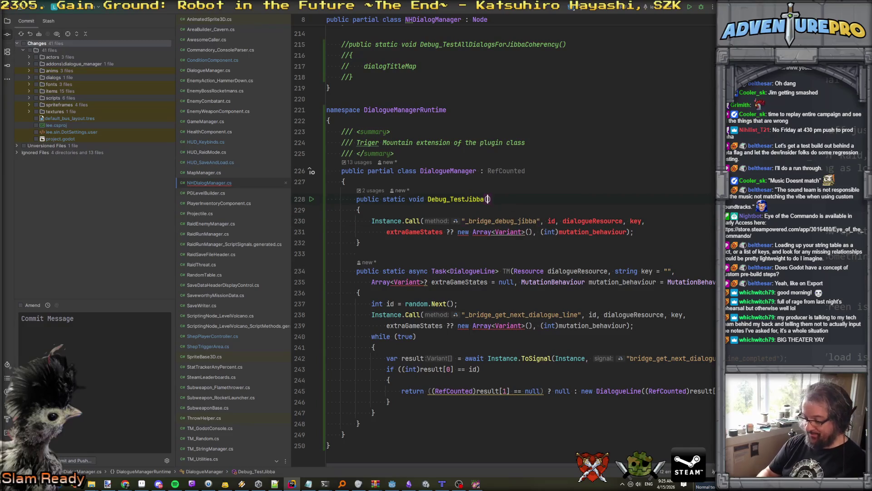
text(string lol)
click(580, 222)
drag(582, 226, 626, 232)
text(lo)
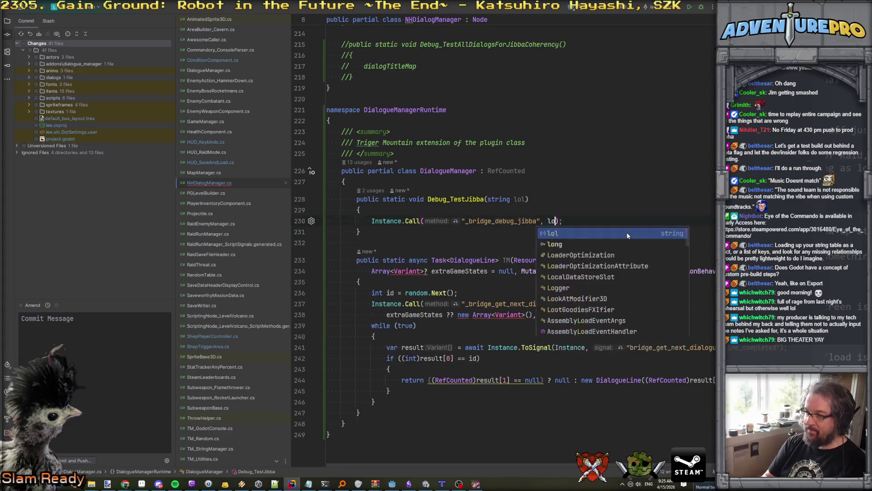
text(l)
key(Escape)
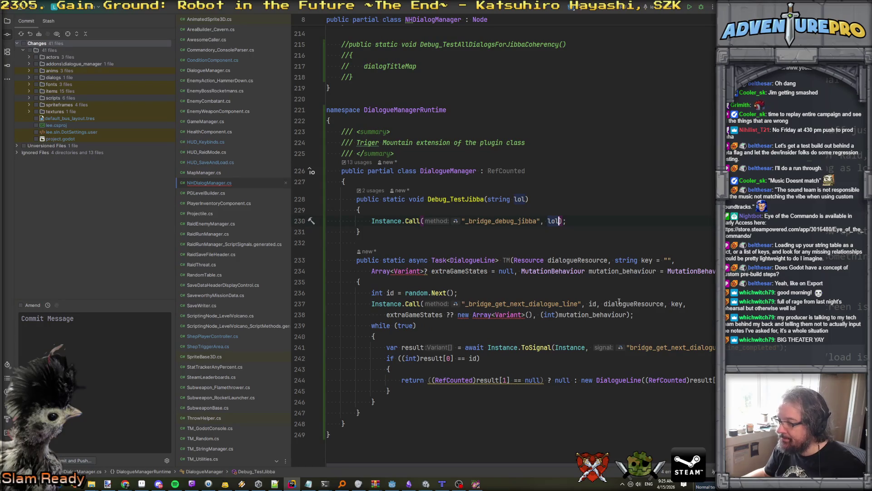
Select the _bridge_get_next_dialogue_line and signal-name strings in TM's code
mouse_move(412, 302)
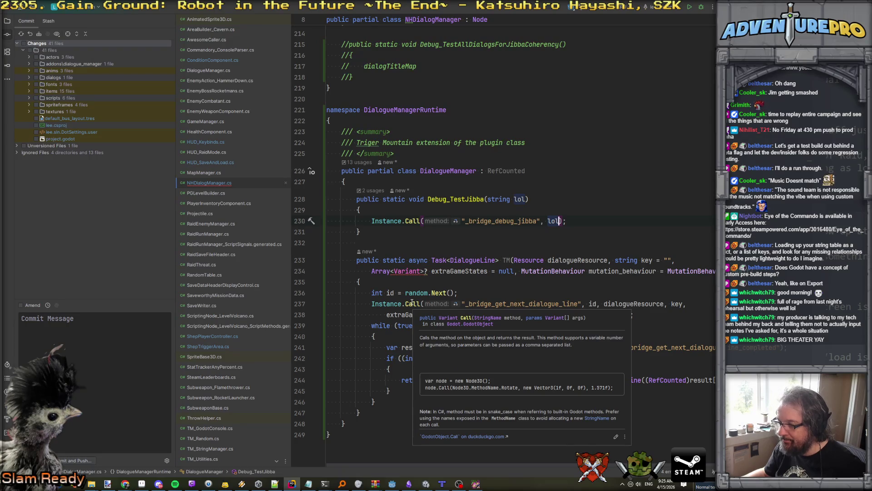
double_click(557, 303)
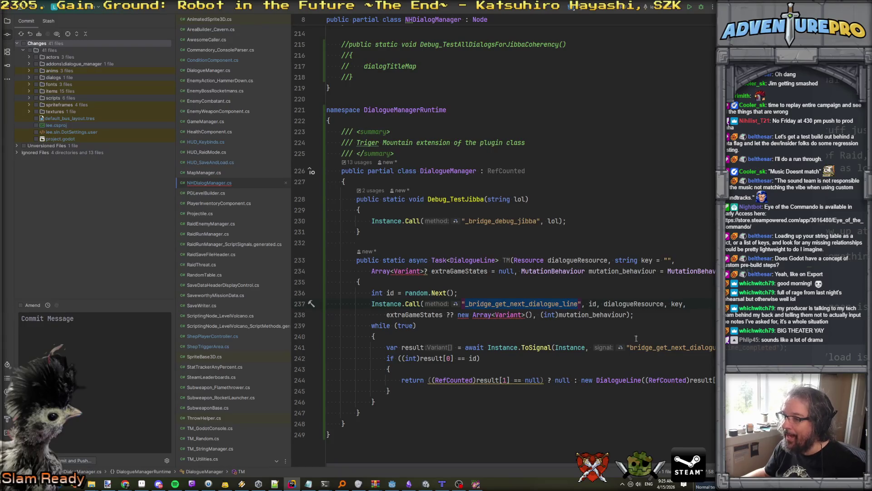
double_click(660, 348)
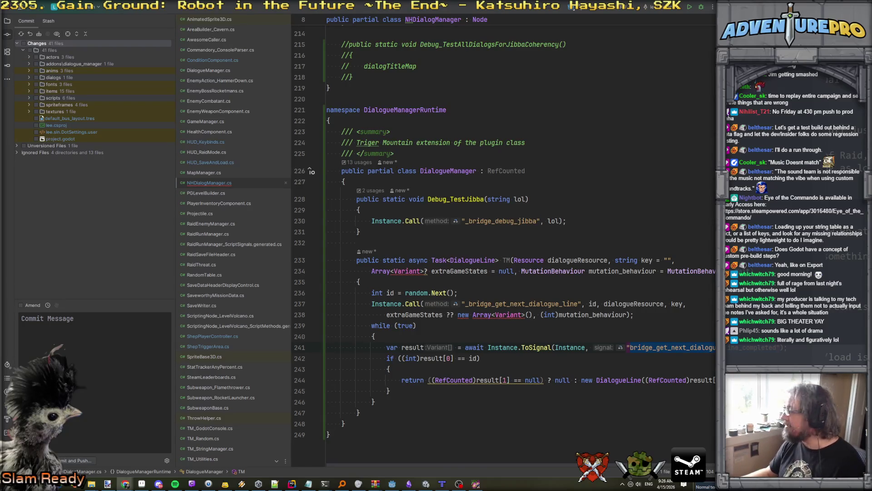
mouse_move(726, 489)
mouse_down()
mouse_move(721, 418)
mouse_move(508, 251)
mouse_up()
Maximise and zoom the Messenger video, then minimise Chrome to show Paint.NET's WARNING image
double_click(508, 250)
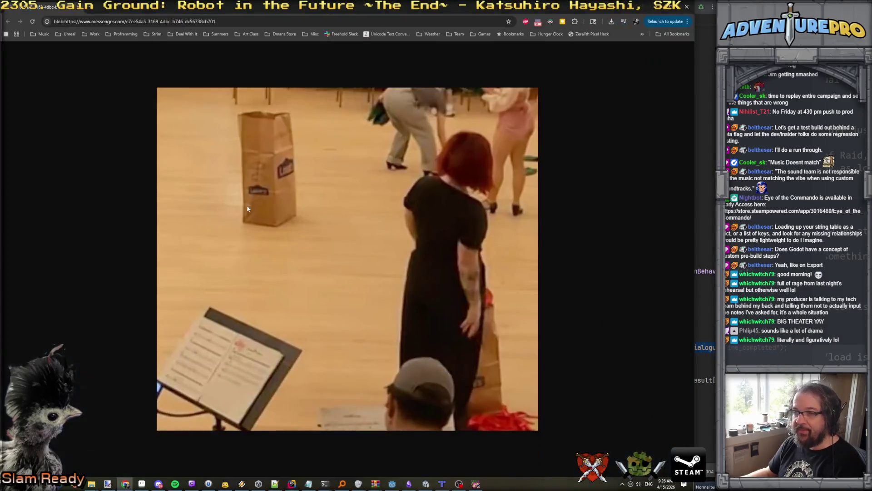
ctrl+scroll(285, 175, up, 3)
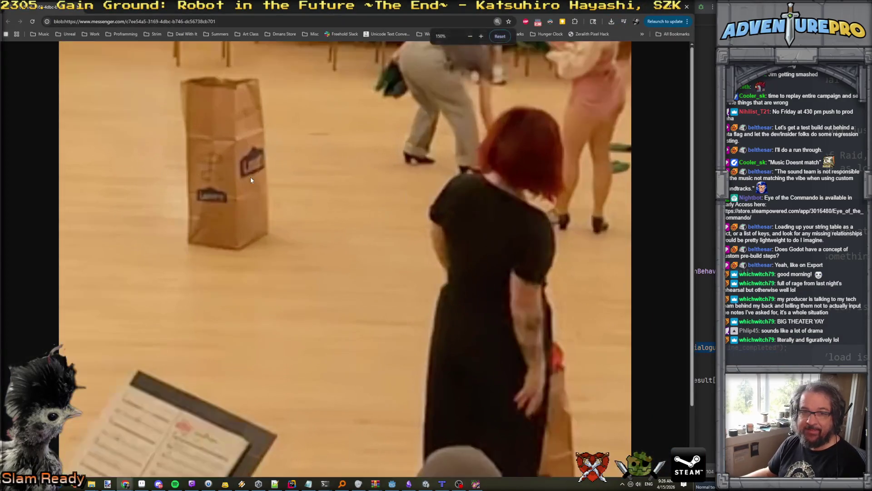
ctrl+scroll(298, 200, up, 3)
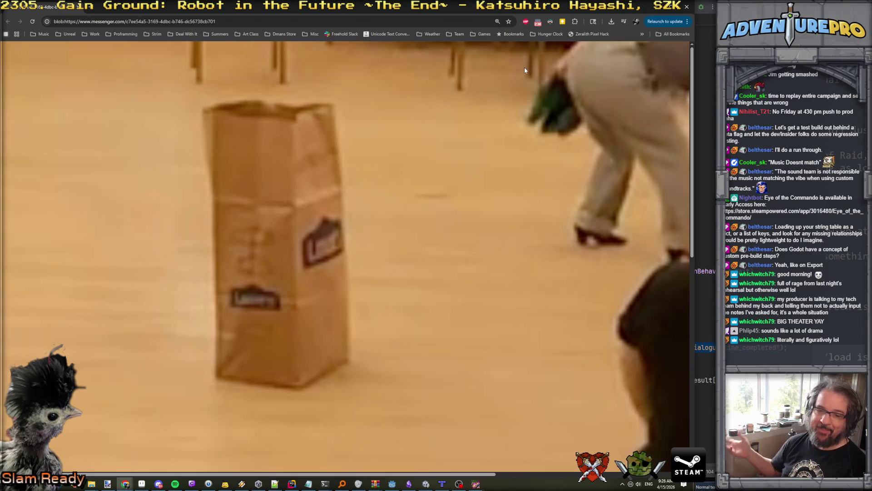
click(654, 9)
click(107, 483)
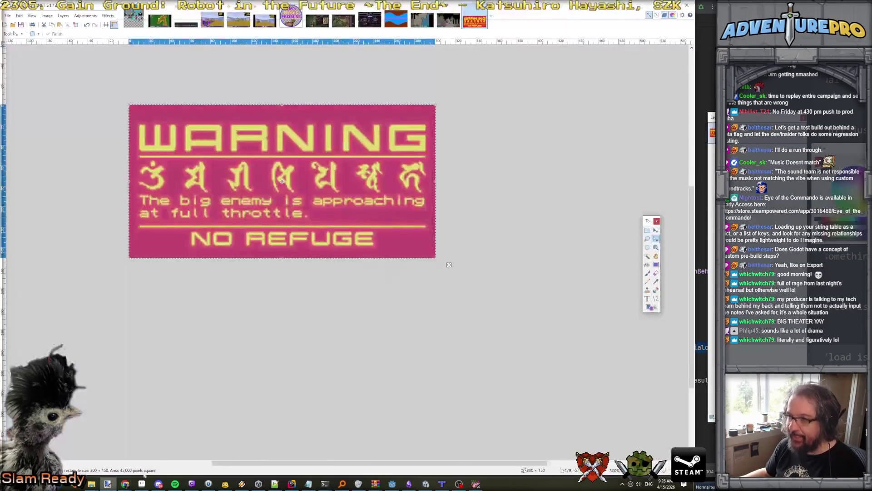
Move the Open dialog aside to view the image, then choose File > Open again
click(7, 15)
click(79, 50)
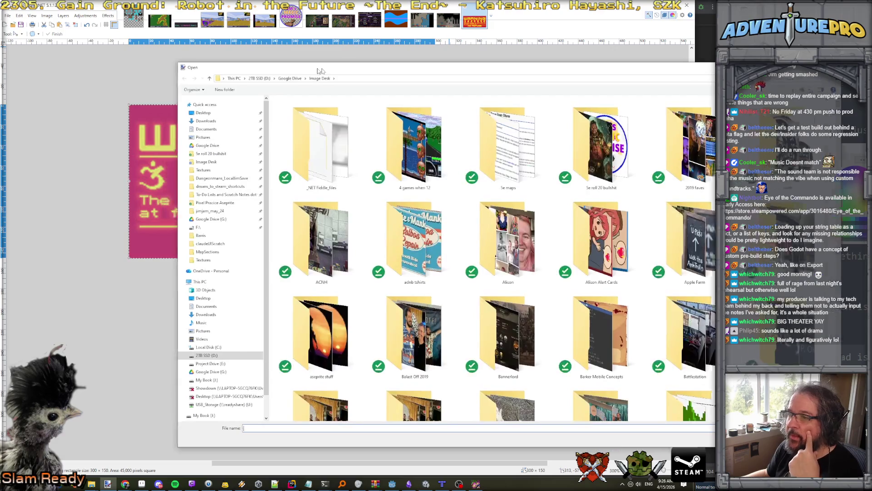
mouse_move(319, 70)
mouse_down()
mouse_move(770, 63)
mouse_move(783, 45)
mouse_move(832, 42)
mouse_up()
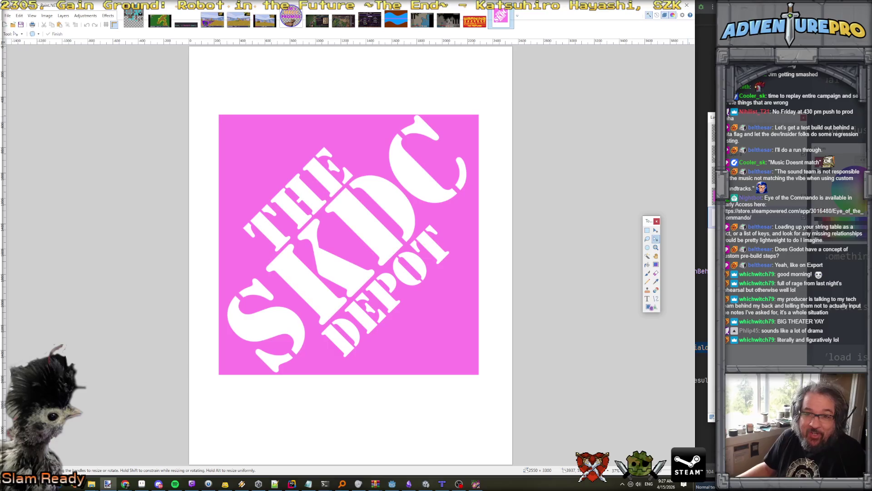
click(8, 16)
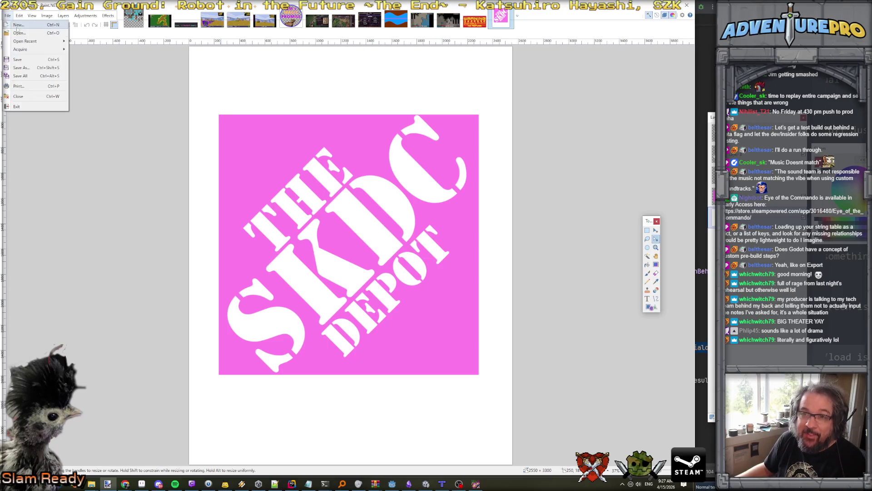
click(18, 25)
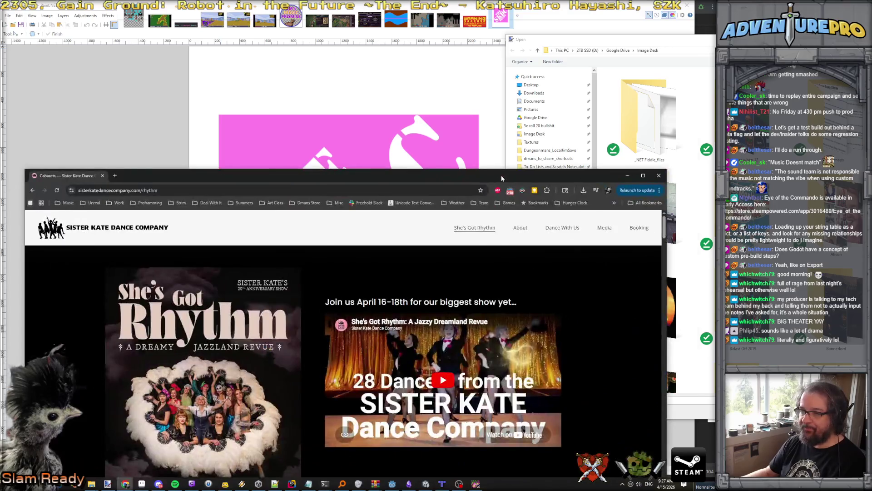
Maximise Chrome's She's Got Rhythm page, zoom it in, then return to Paint.NET's Open dialog
double_click(501, 178)
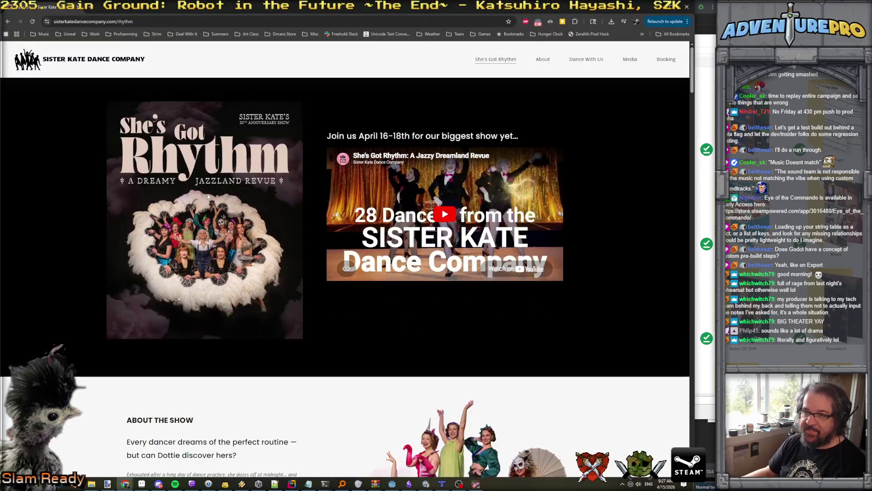
right_click(207, 200)
click(163, 241)
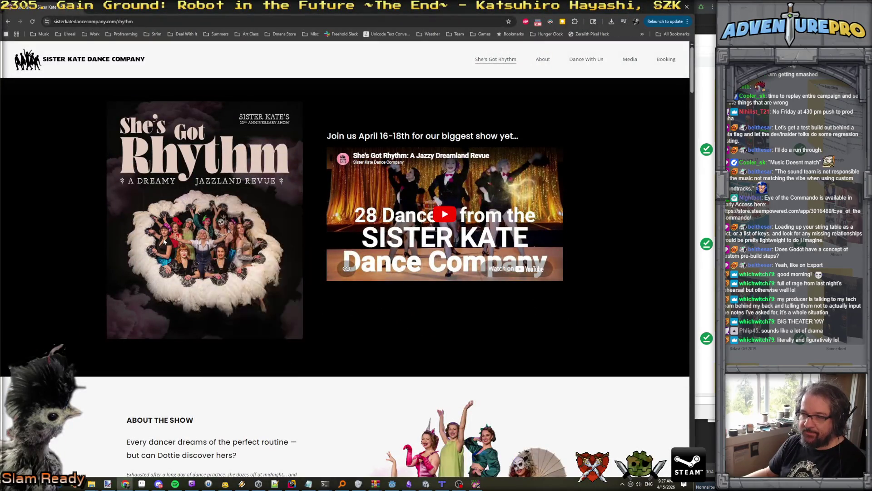
ctrl+scroll(163, 240, up, 4)
scroll(163, 240, down, 1)
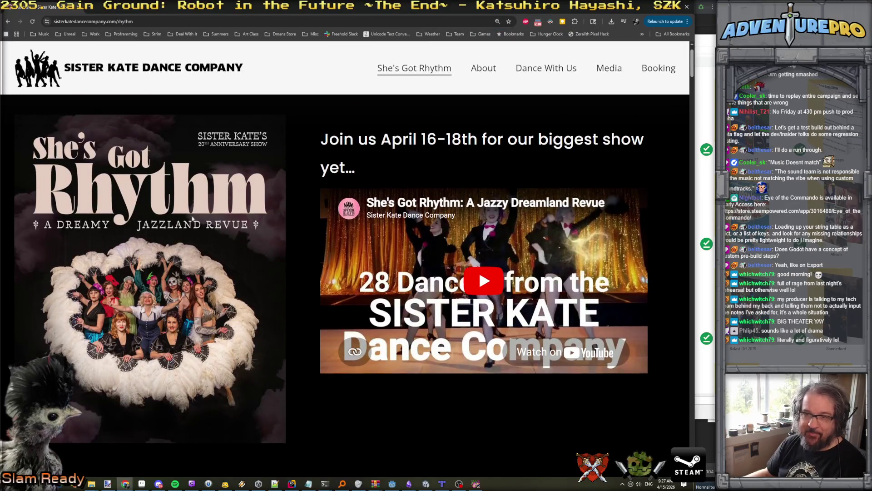
key(alt+Tab)
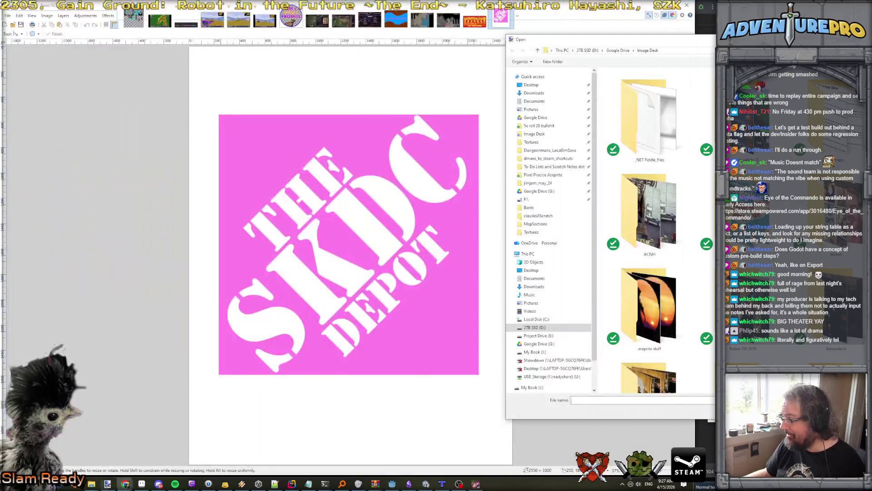
Open the first matching skdc image file from the Image Deck folder
text(skd)
key(Down)
key(Down)
key(Down)
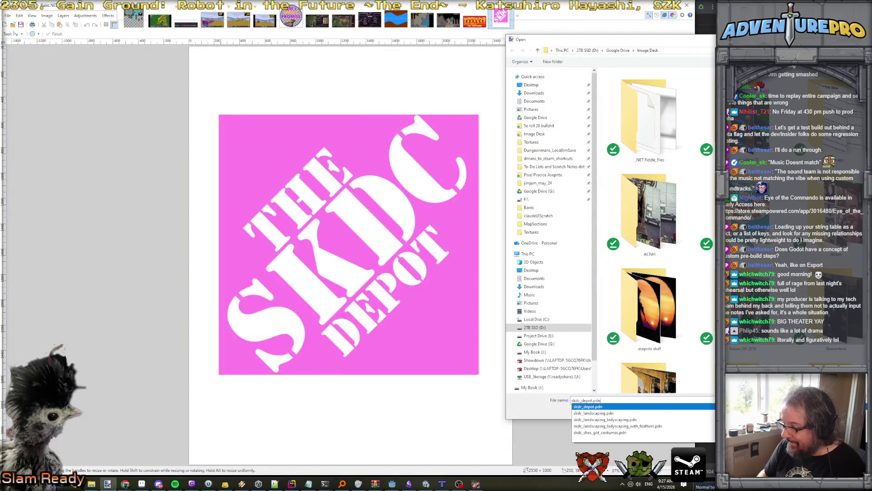
key(Return)
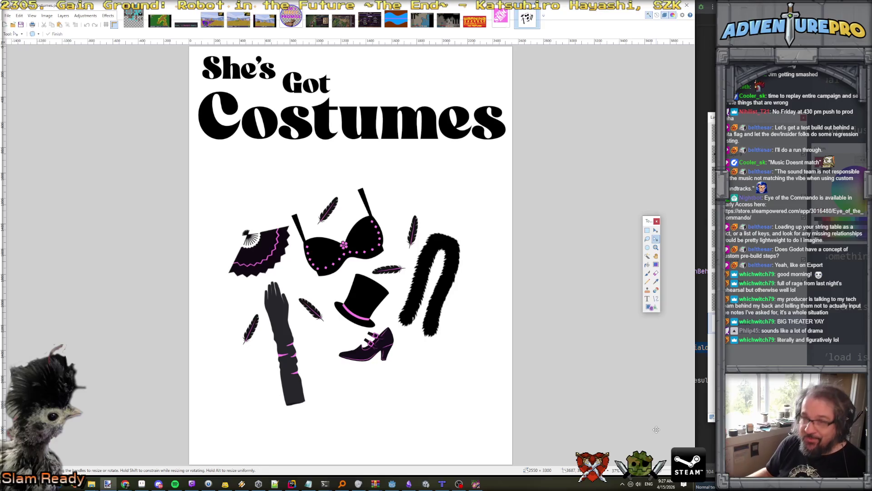
Open skdc_landscaping_ladyscaping_with_feathers.pdn through File > Open
click(8, 15)
click(16, 33)
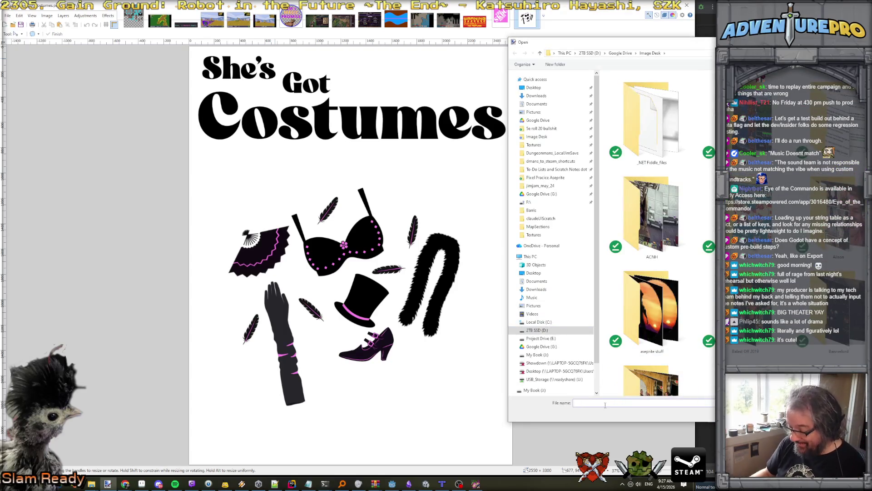
text(skd)
key(Down)
key(Down)
key(Down)
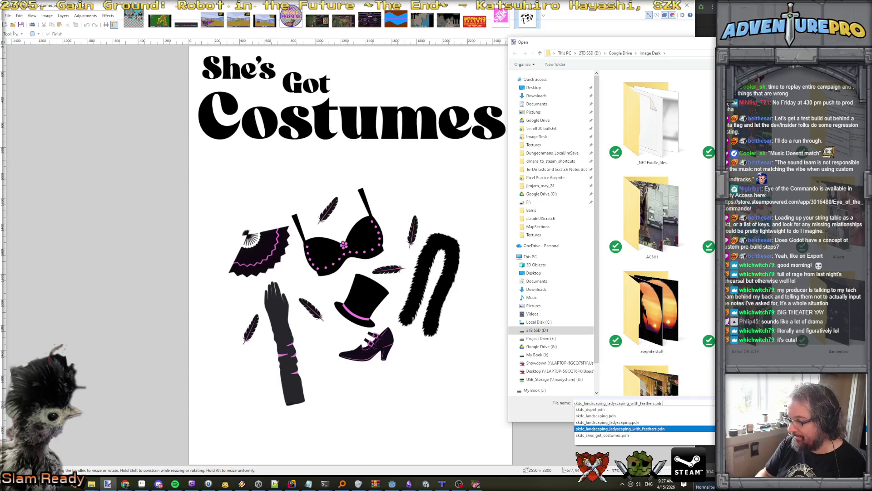
key(Return)
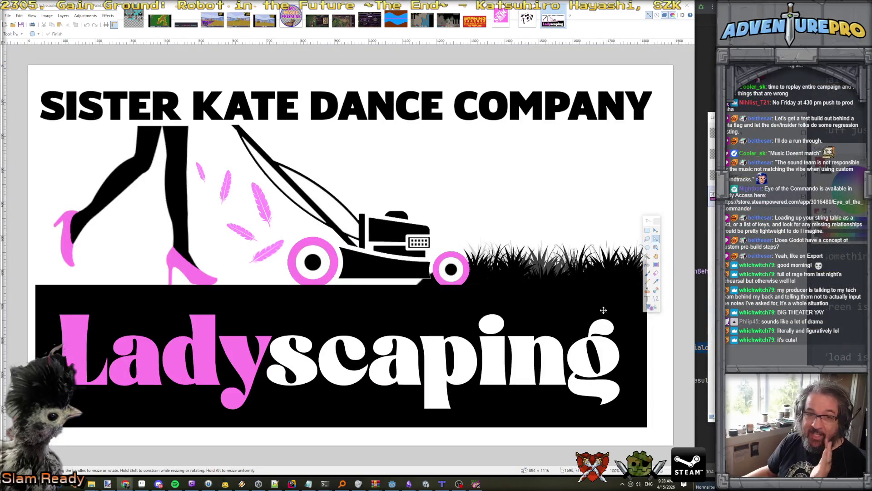
Zoom out the Ladyscaping logo canvas and minimise Paint.NET
scroll(504, 348, down, 1)
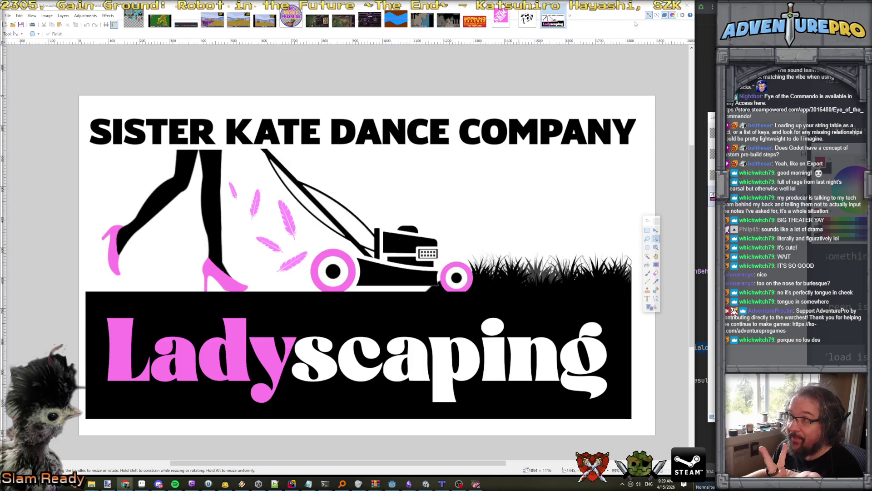
click(657, 8)
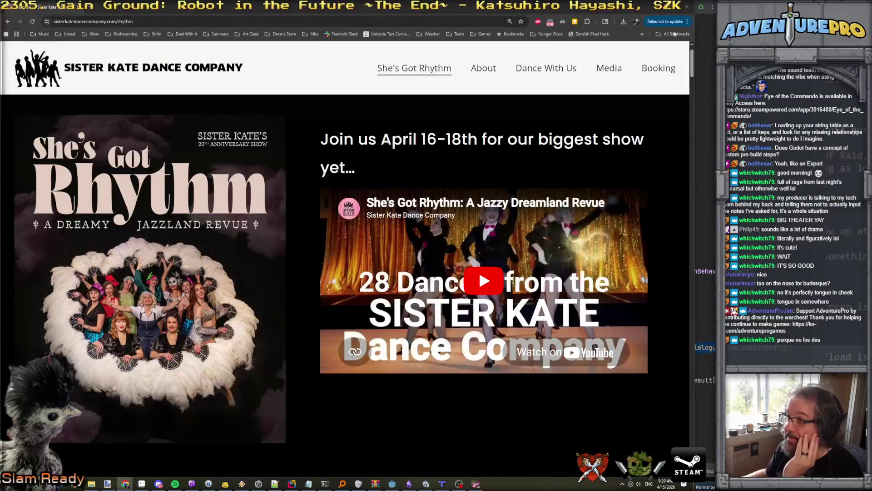
Minimise Chrome's Sister Kate Dance Company page to reveal Rider
click(656, 9)
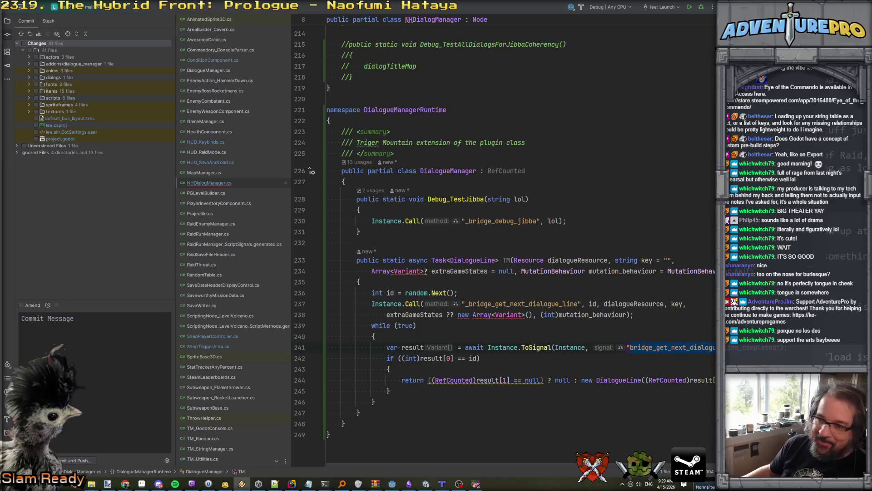
Add '//this happens, wakes up the machine' and '//we wait for a return value' comments in Debug_TestJibba
click(605, 217)
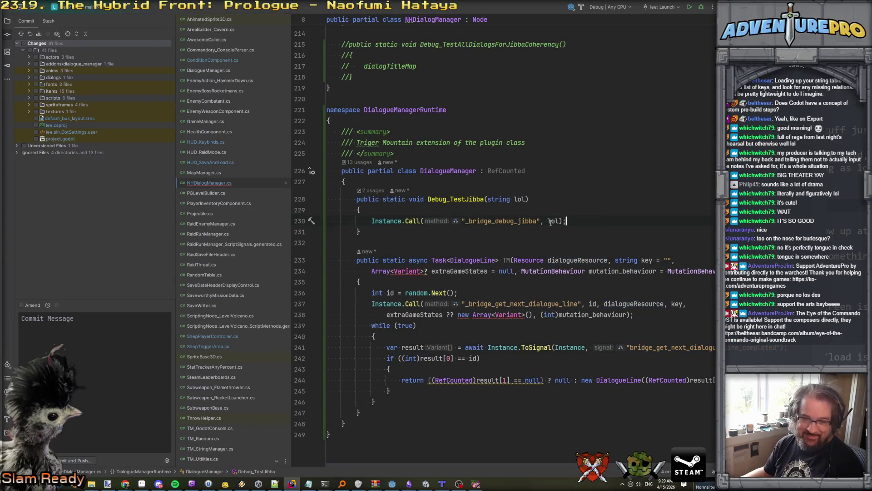
key(Return)
text(//this happens)
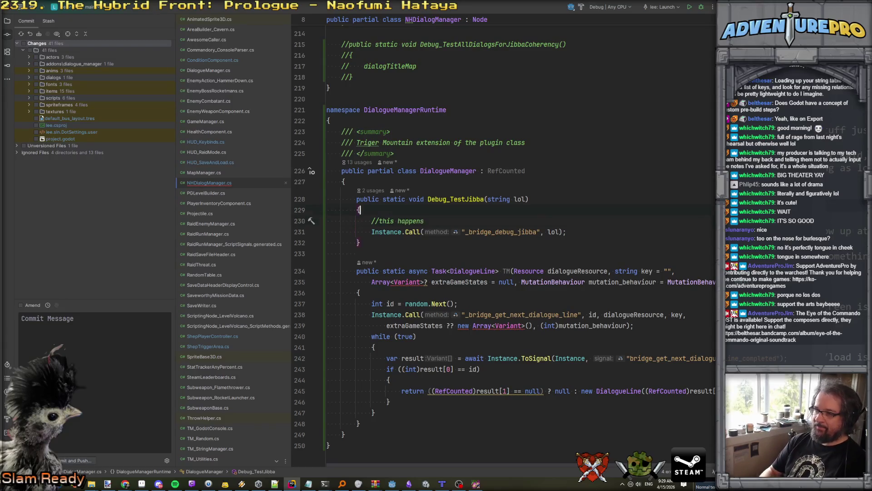
click(426, 220)
text(, wakes up the machine)
key(Down)
key(End)
key(Return)
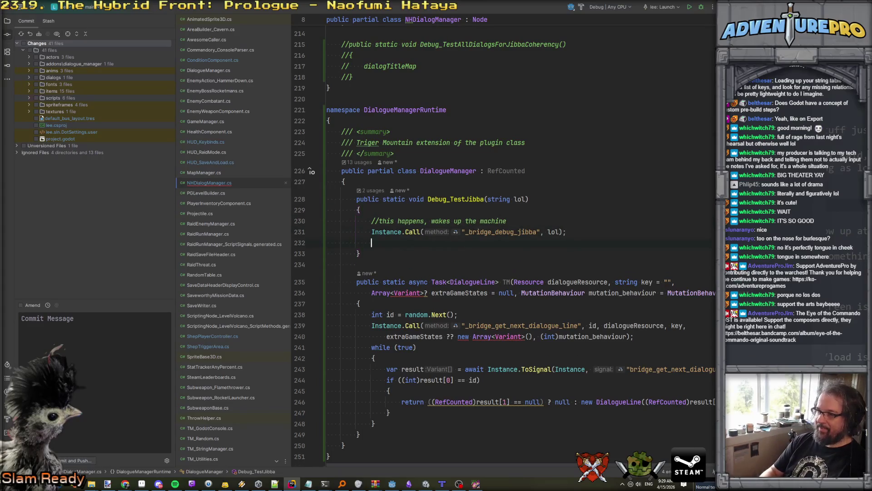
key(Return)
text(//we wait for a retur)
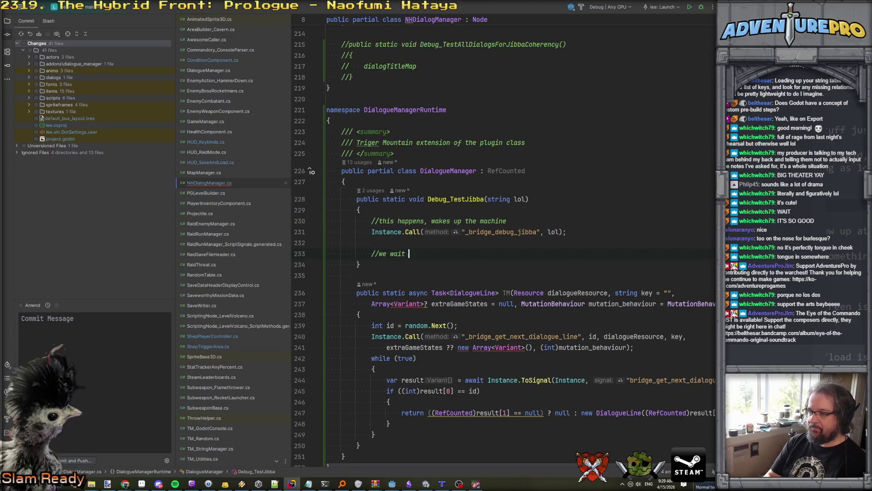
text(n value)
key(Return)
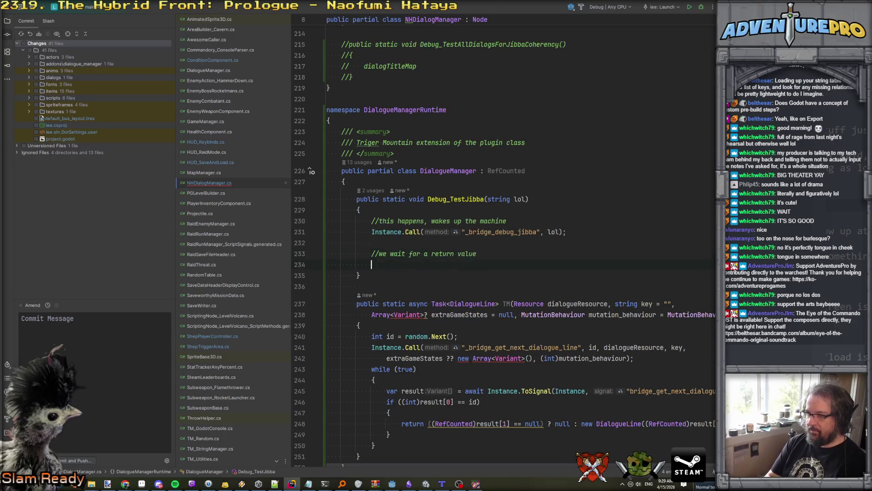
Copy TM's while (true) await loop and paste it under the wait comment
scroll(429, 357, down, 3)
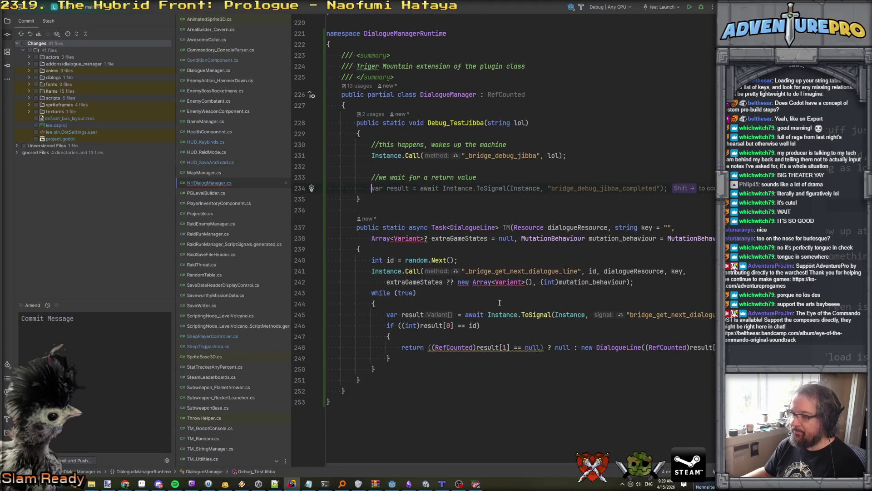
drag(374, 368, 309, 291)
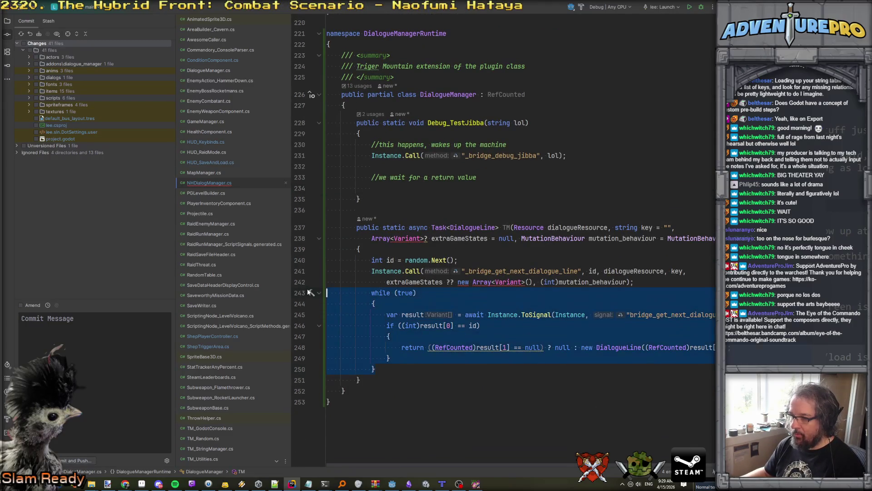
key(ctrl+c)
click(422, 188)
key(ctrl+v)
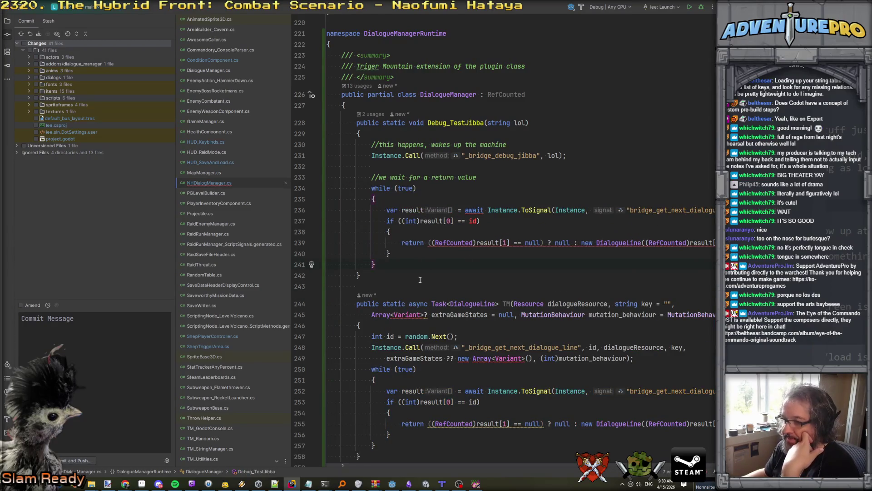
drag(382, 303, 447, 303)
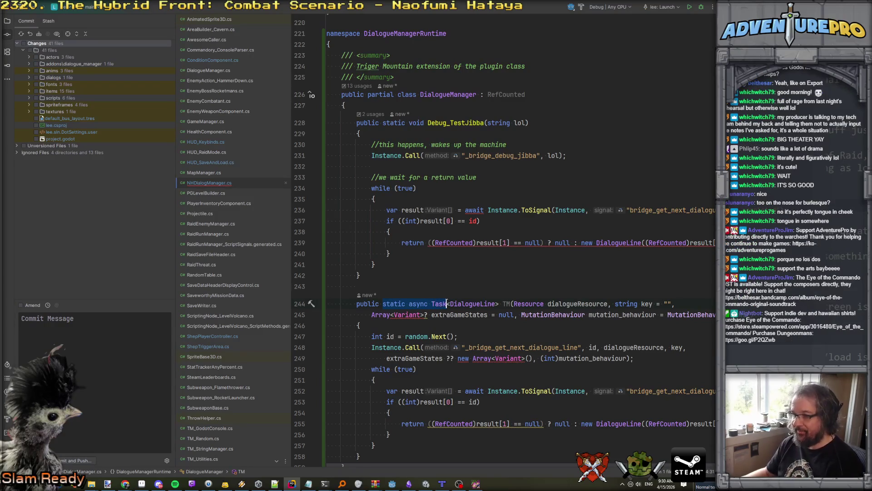
Change Debug_TestJibba's return type from void to static async Task<string>
double_click(417, 123)
key(ctrl+v)
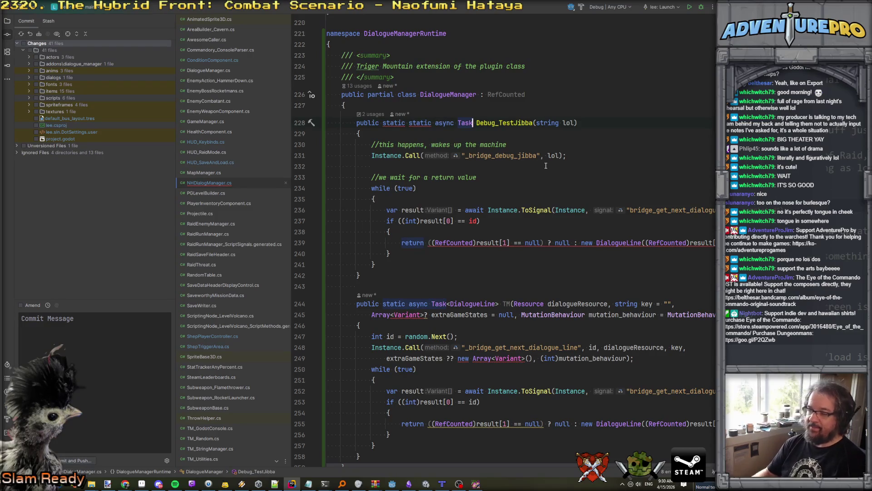
double_click(397, 123)
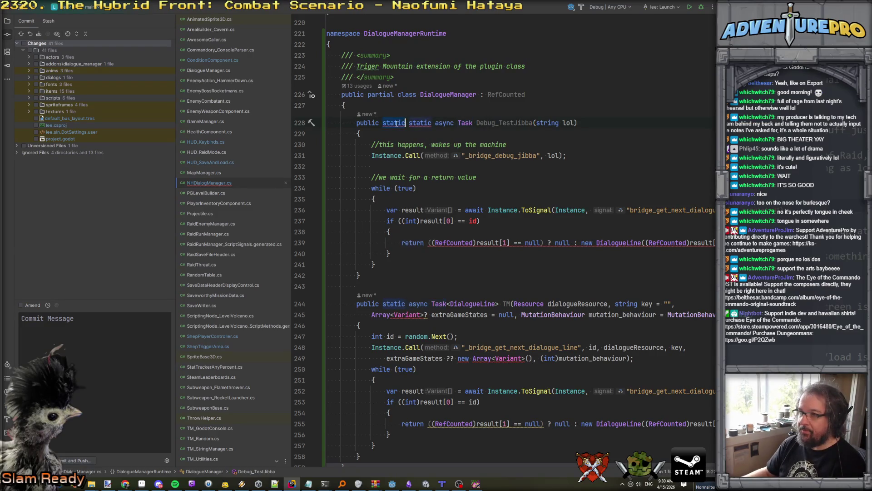
key(Delete)
key(Delete)
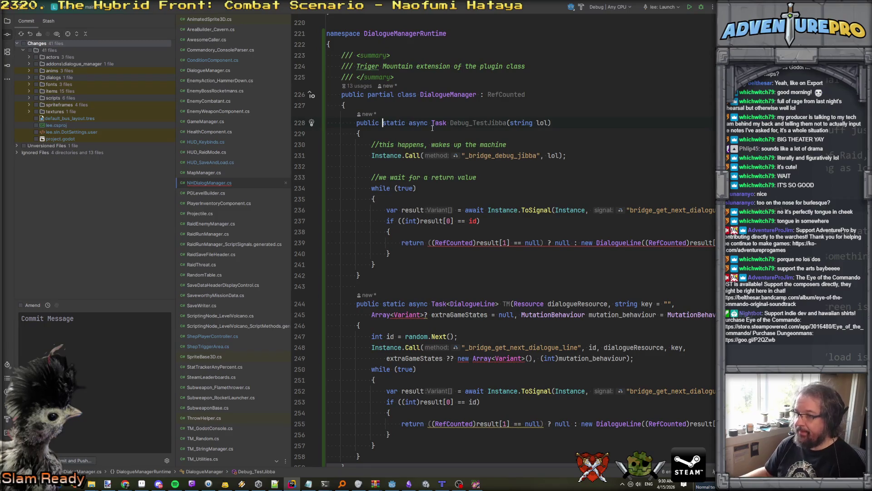
click(447, 123)
text(<)
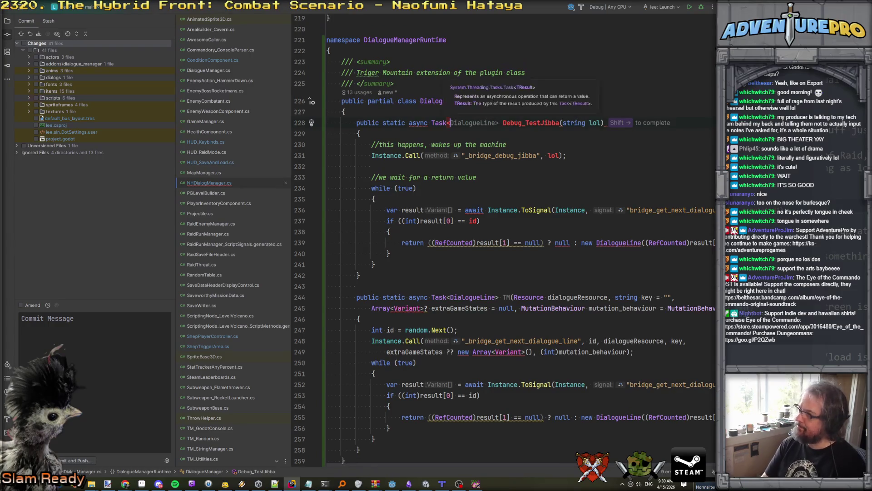
text(s)
key(Return)
text(>)
key(Down)
key(Down)
key(Down)
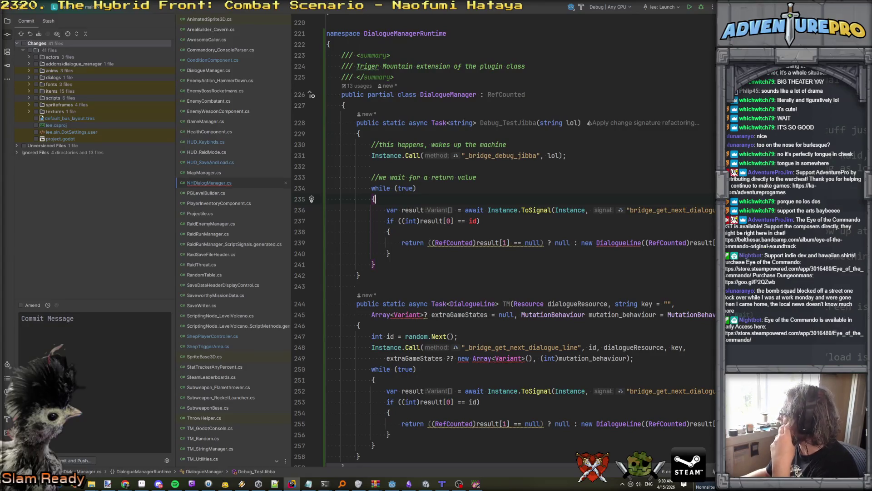
key(alt+Tab)
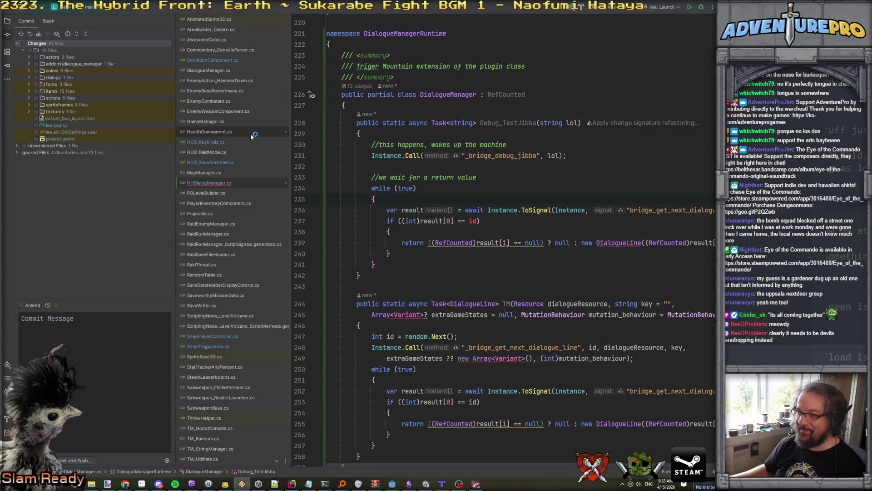
On line 236, overtype the ToSignal name's get_next_dialogue… part with 'respond_debug_ji'
click(509, 218)
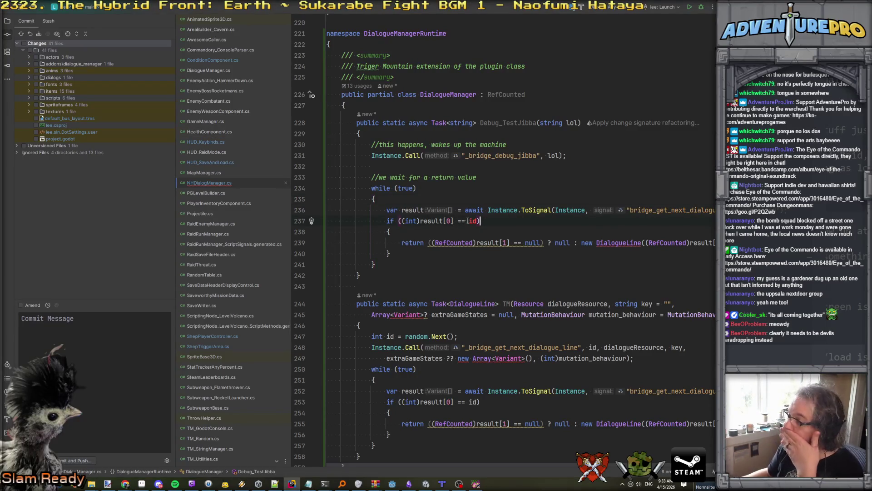
key(Up)
key(Up)
key(Up)
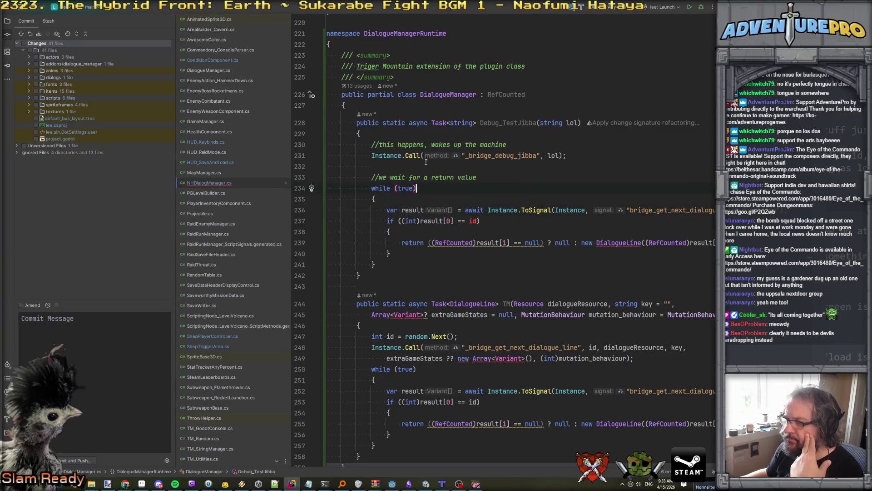
click(423, 209)
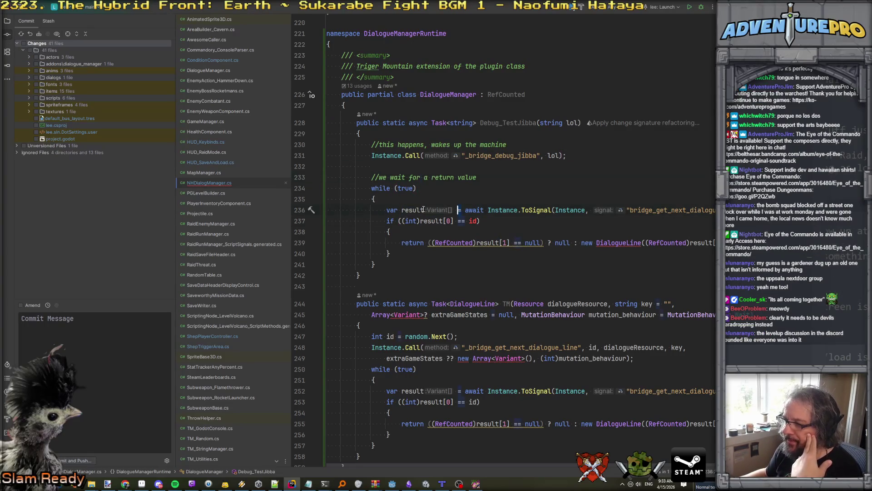
click(690, 210)
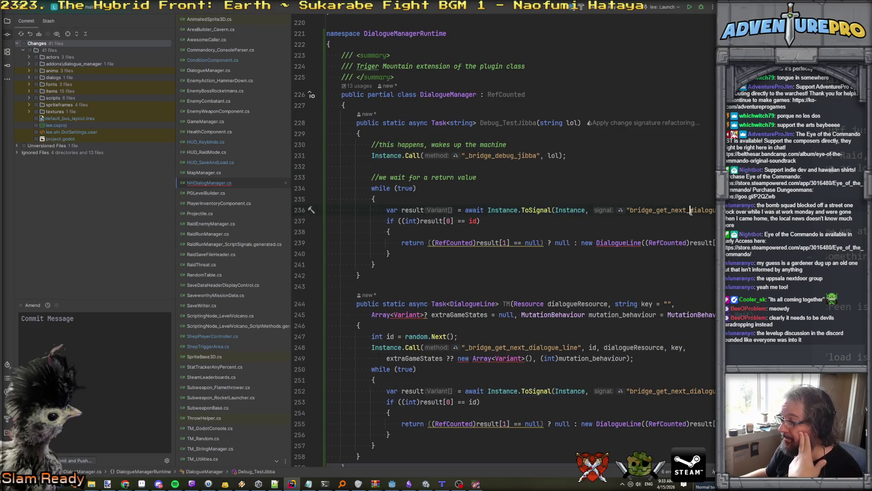
click(630, 210)
drag(659, 210, 711, 210)
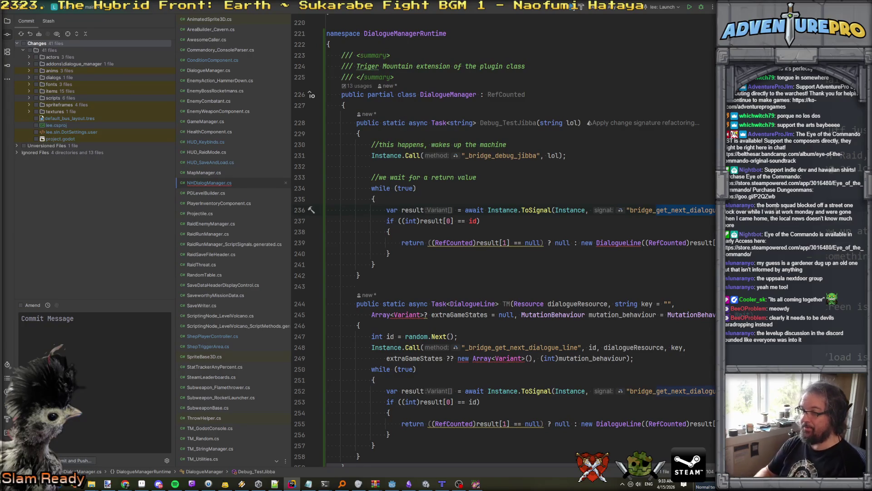
text(respond_debug_ji)
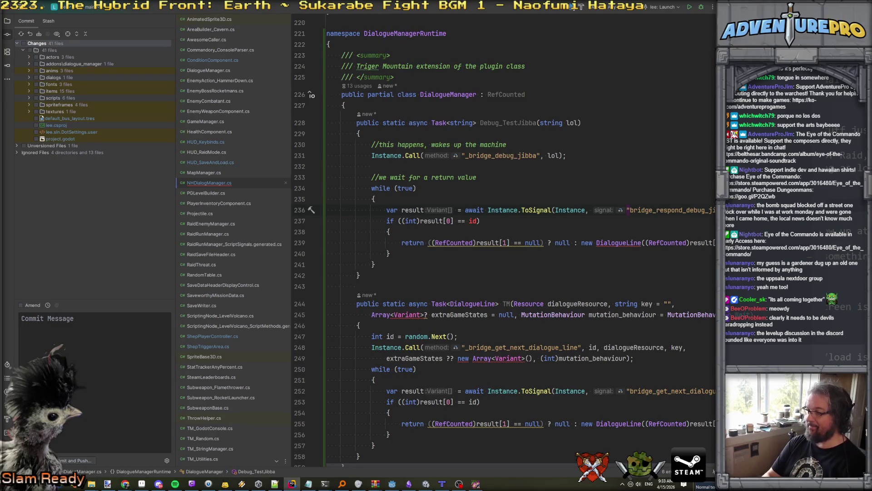
click(465, 221)
click(412, 221)
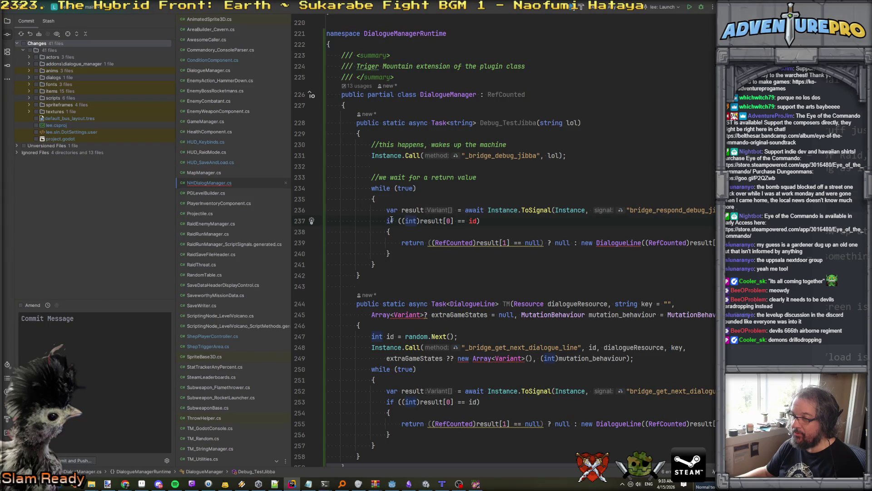
key(Home)
Replace the id-check block with 'return result[0].ToString();' using autocomplete
key(shift+Down)
key(shift+Down)
key(shift+Down)
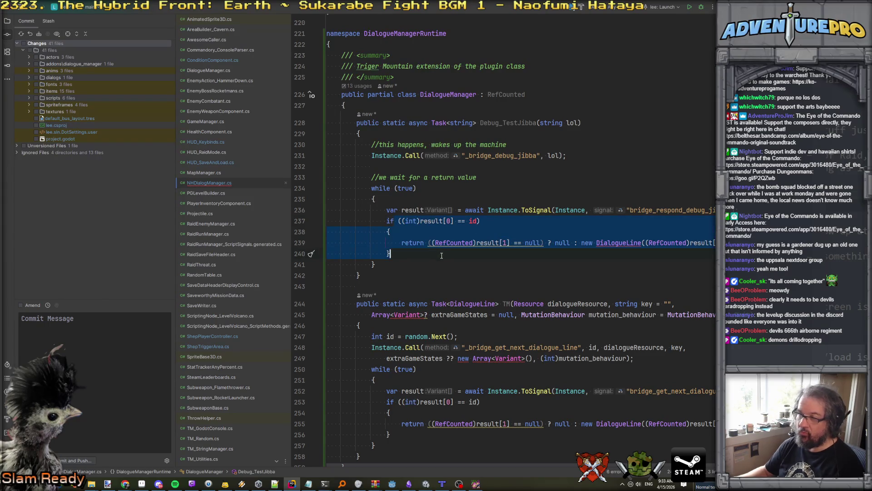
key(Delete)
key(BackSpace)
text(return)
text(string)
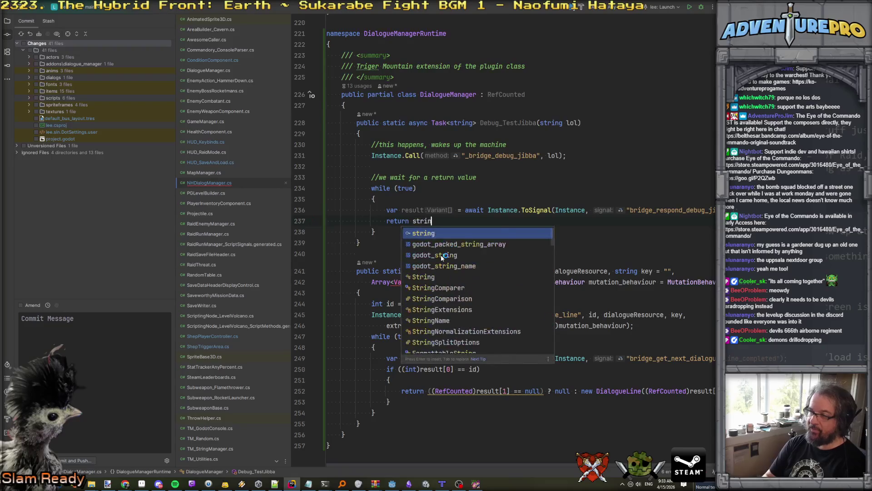
key(BackSpace)
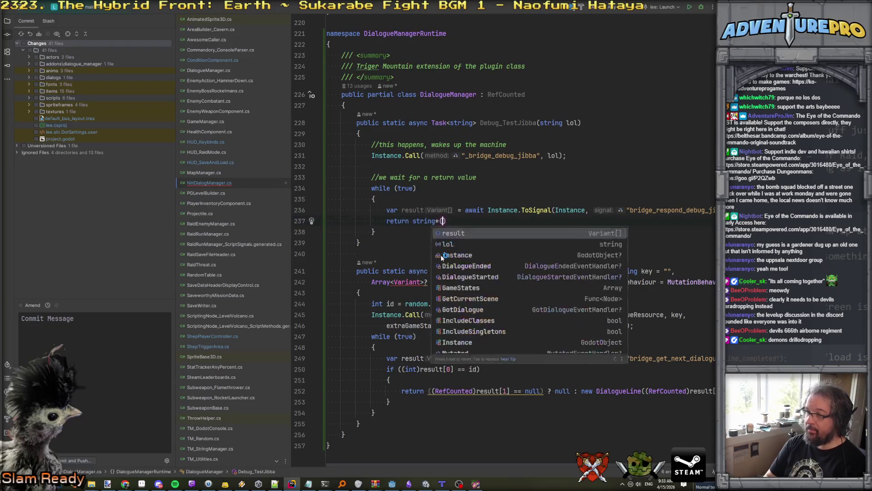
key(ctrl+BackSpace)
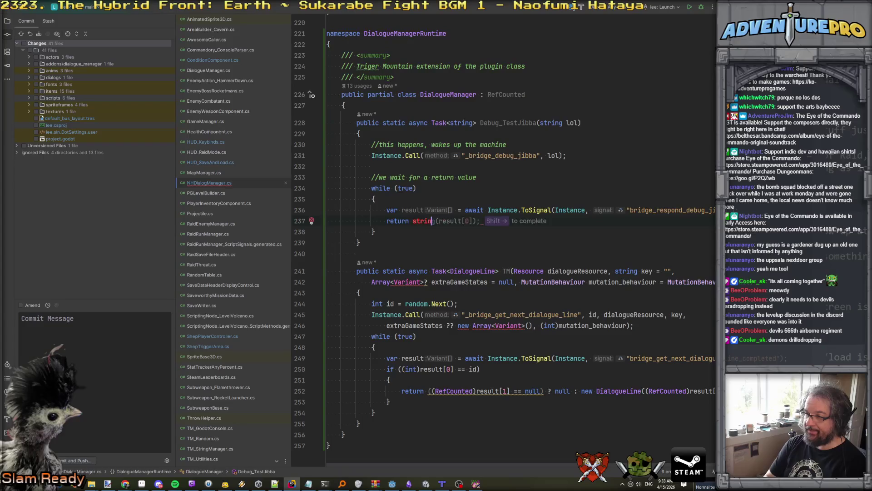
text(resu)
key(Return)
text([0] as st)
key(Return)
key(ctrl+BackSpace)
key(ctrl+BackSpace)
text(.ToS)
key(Return)
text(;)
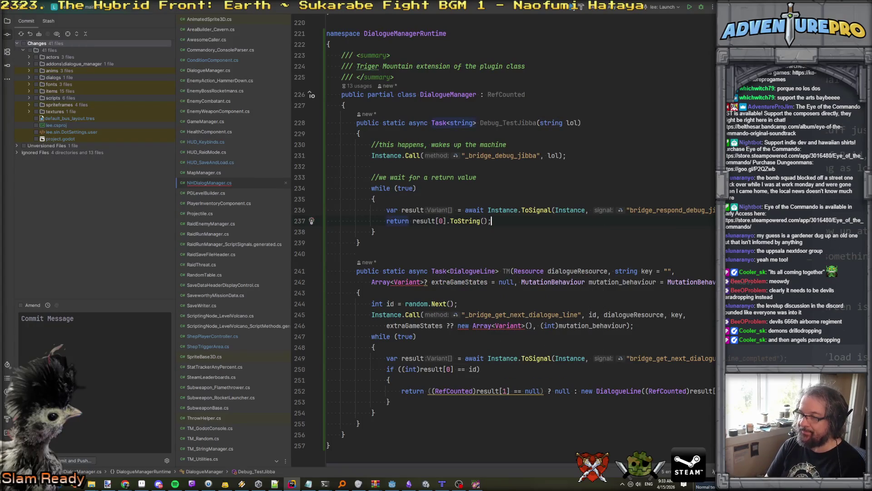
Change 'Random.Next()' to 'random.Next()' on line 244
click(406, 303)
key(Delete)
text(r)
key(alt+Tab)
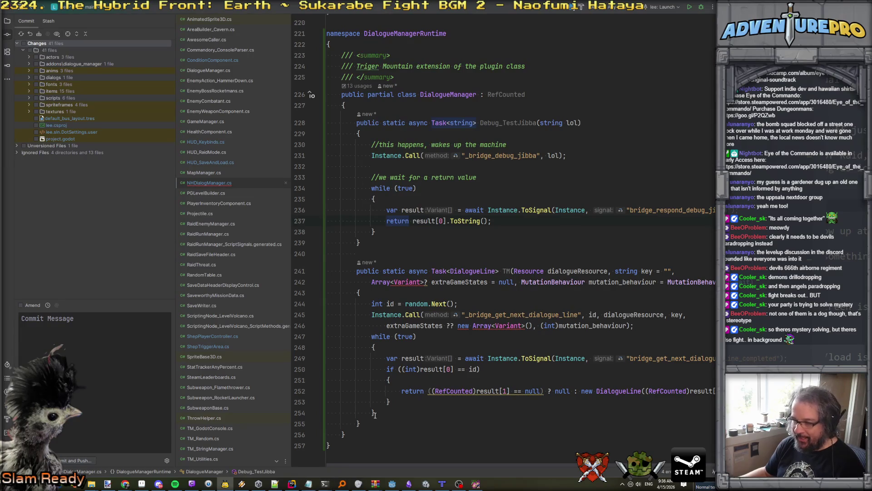
drag(359, 424, 318, 270)
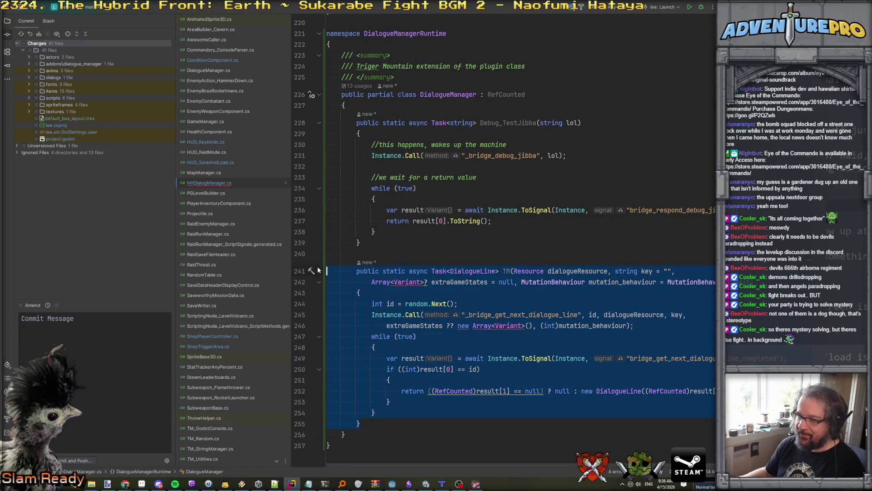
Delete the selected TM method (lines 241–255) and its leftover blank line
key(Delete)
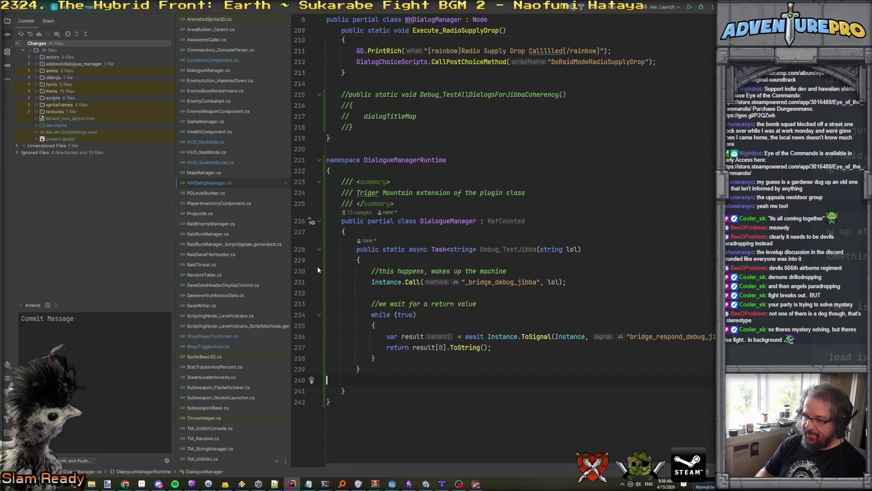
key(BackSpace)
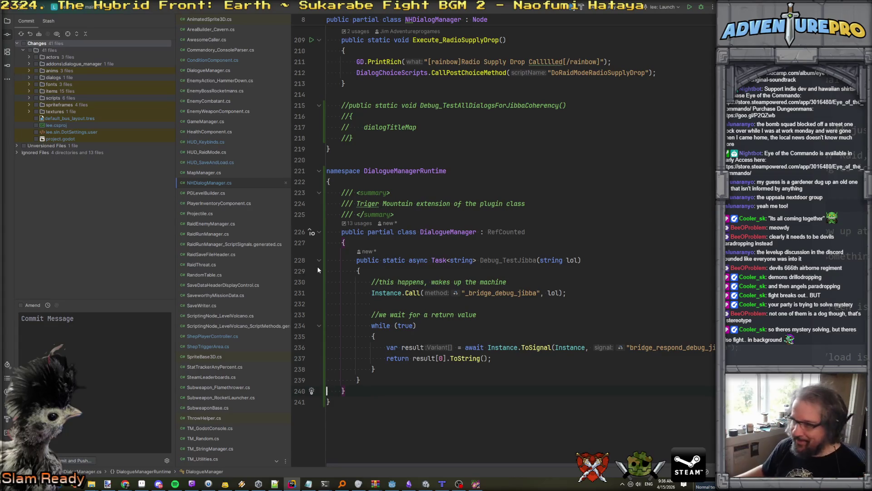
Select the _bridge_debug_jibba method name and the respond signal name in Debug_TestJibba
click(581, 323)
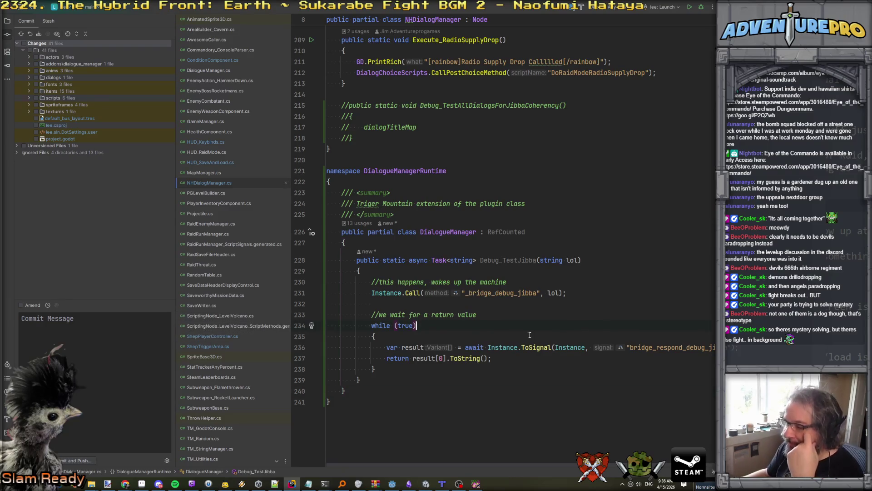
click(555, 361)
click(524, 292)
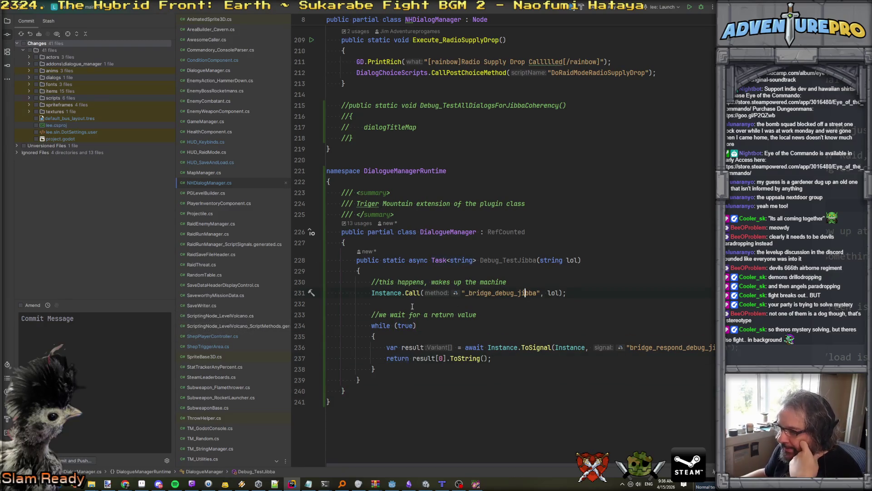
double_click(510, 293)
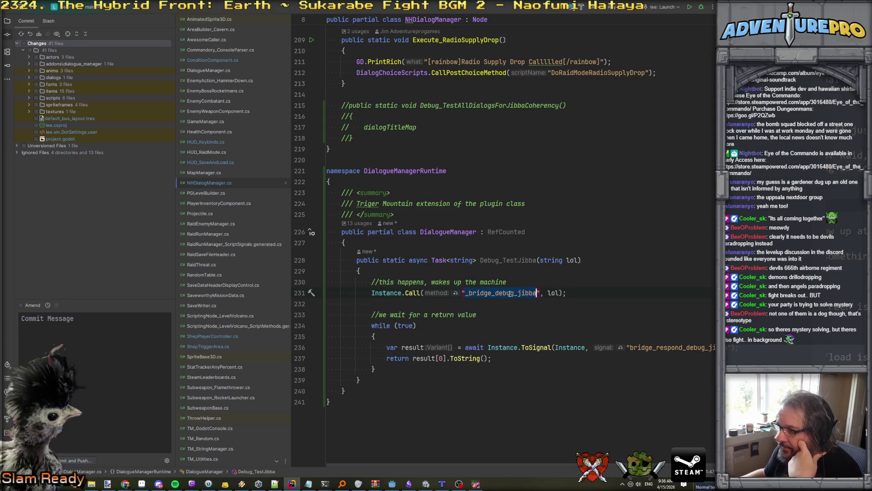
double_click(686, 347)
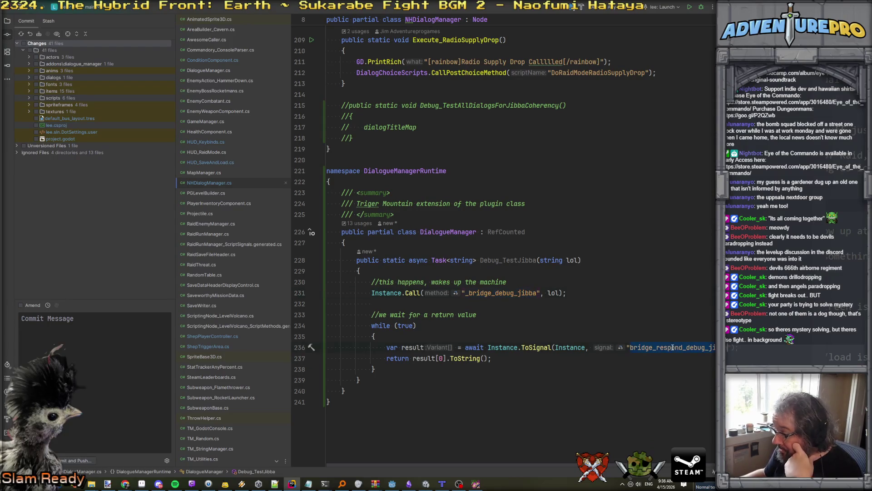
Open DialogueManager.cs and locate _bridge_get_next_dialogue_line in GetNextDialogueLine
click(209, 70)
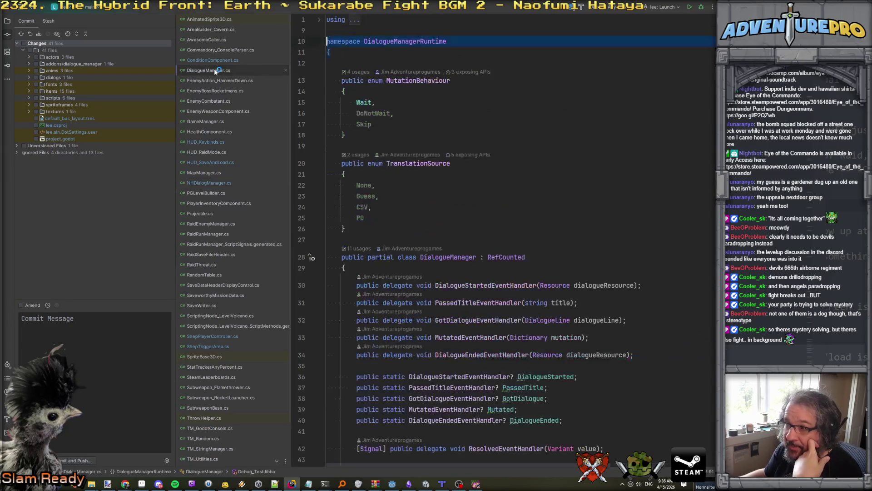
scroll(552, 244, down, 4)
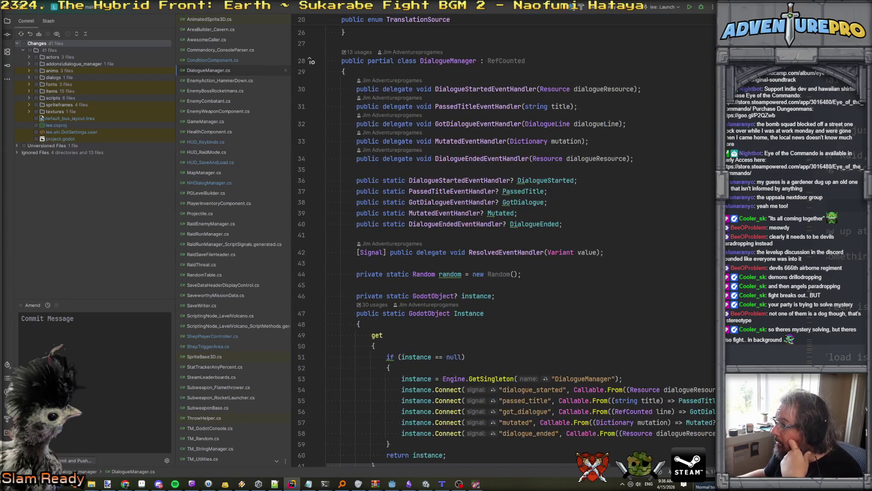
scroll(505, 241, down, 20)
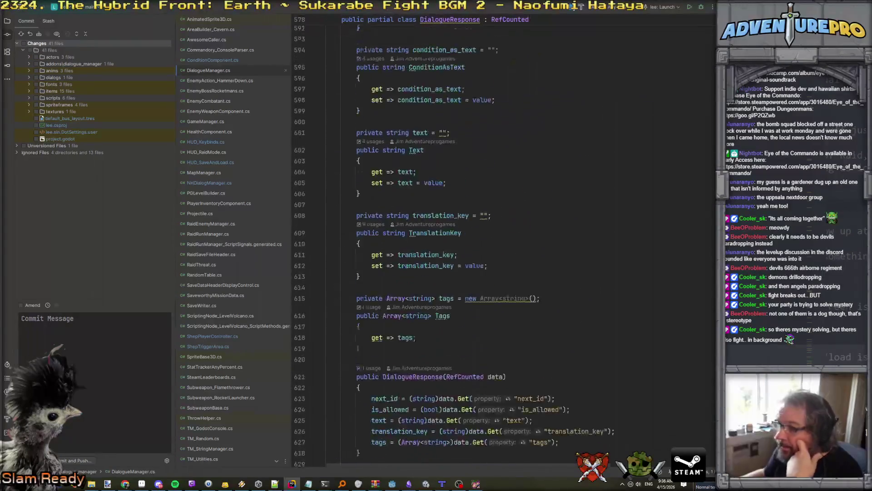
scroll(504, 240, up, 20)
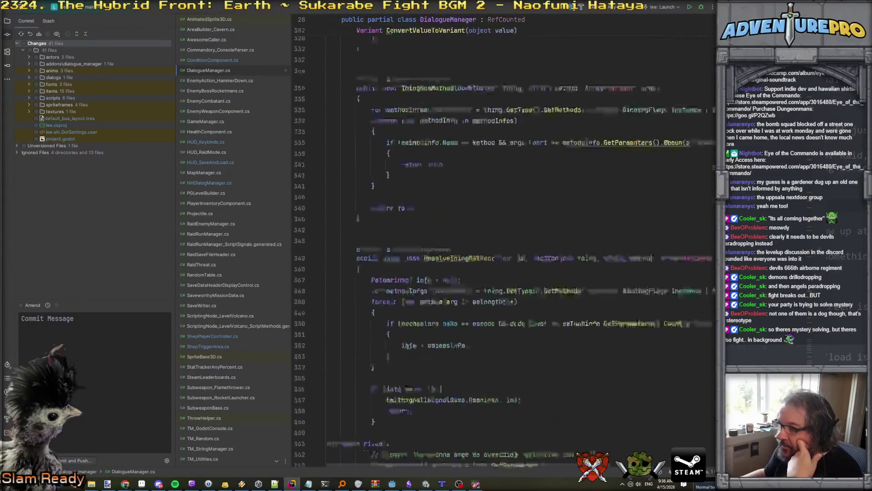
scroll(504, 240, up, 15)
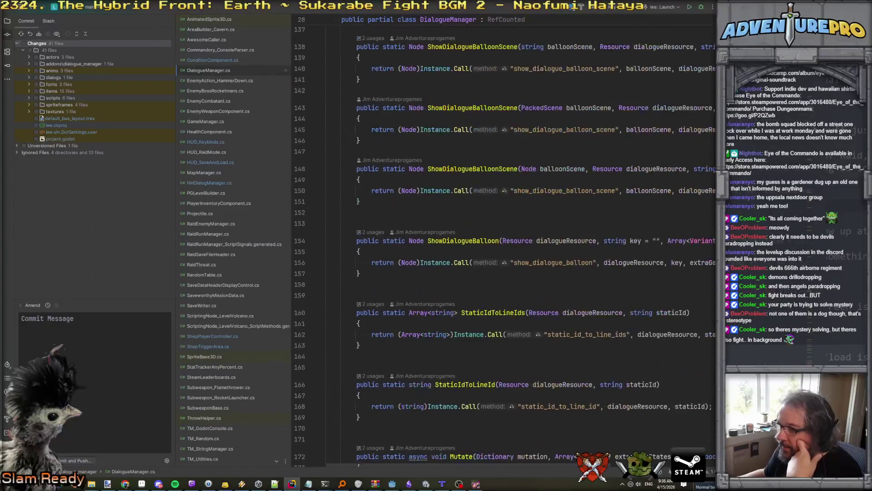
scroll(504, 240, up, 10)
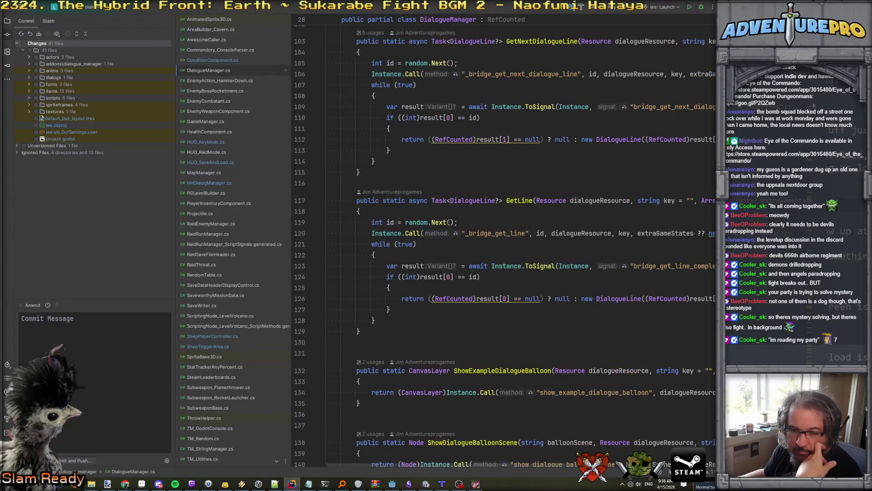
scroll(505, 241, up, 9)
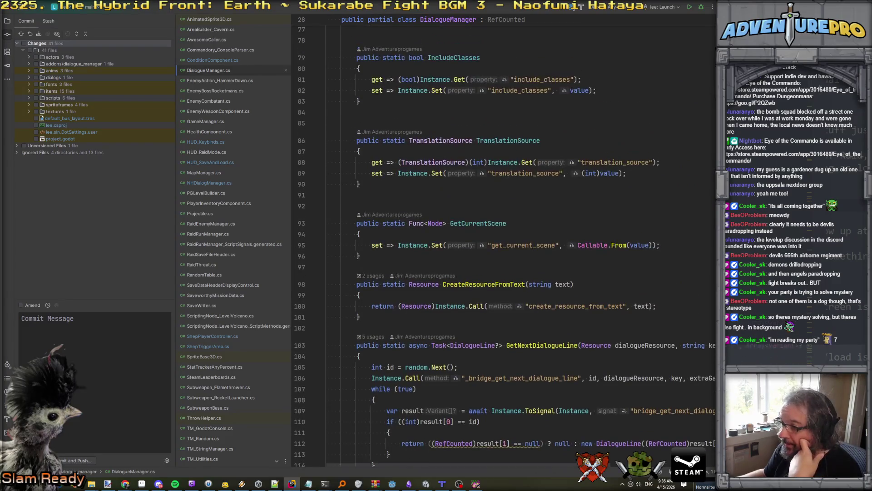
scroll(651, 237, up, 10)
scroll(652, 236, down, 13)
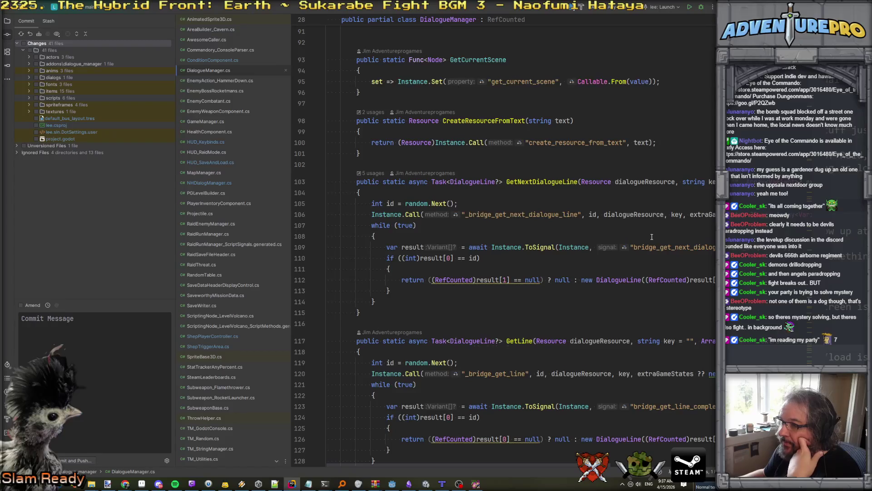
scroll(651, 236, down, 5)
scroll(545, 186, up, 4)
double_click(541, 184)
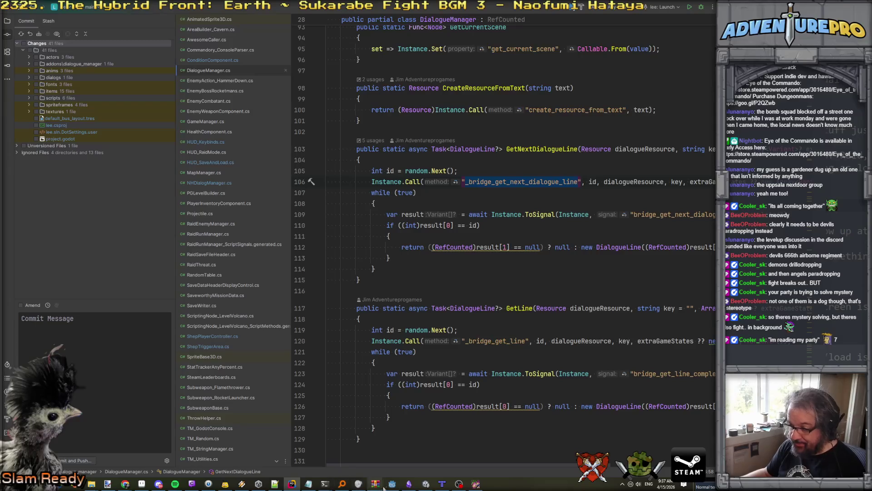
click(392, 483)
Search dialogue_manager.gd for '_bridge'
key(ctrl+a)
text(_briud)
key(BackSpace)
key(BackSpace)
text(dge)
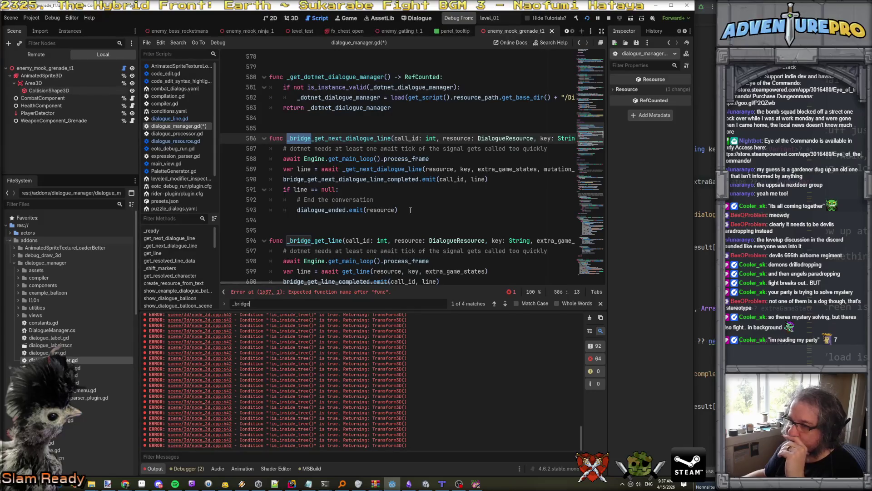
Copy the _bridge_get_next_dialogue_line function and paste it after the unfinished 'func' at the script's end
drag(416, 213, 245, 136)
key(ctrl+c)
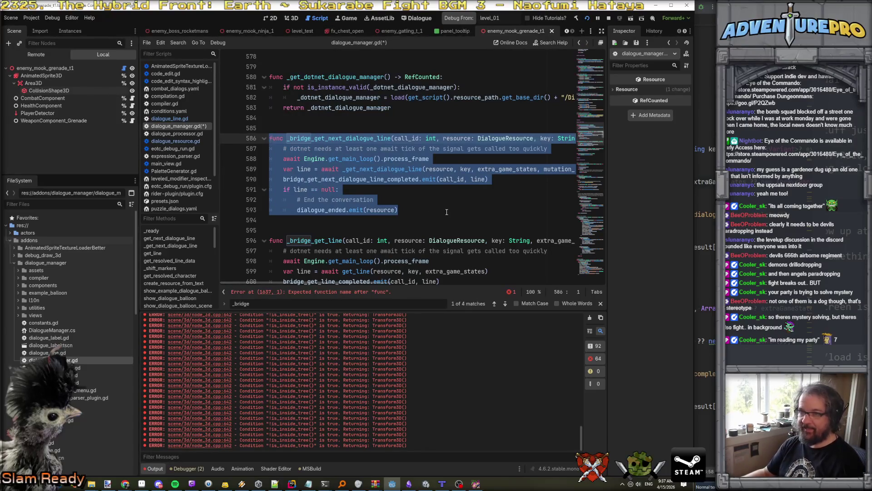
scroll(446, 212, down, 20)
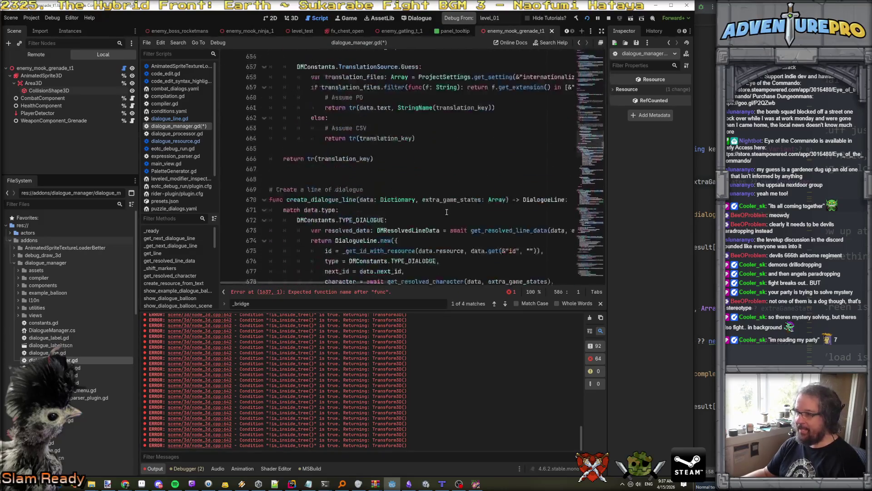
drag(604, 150, 611, 296)
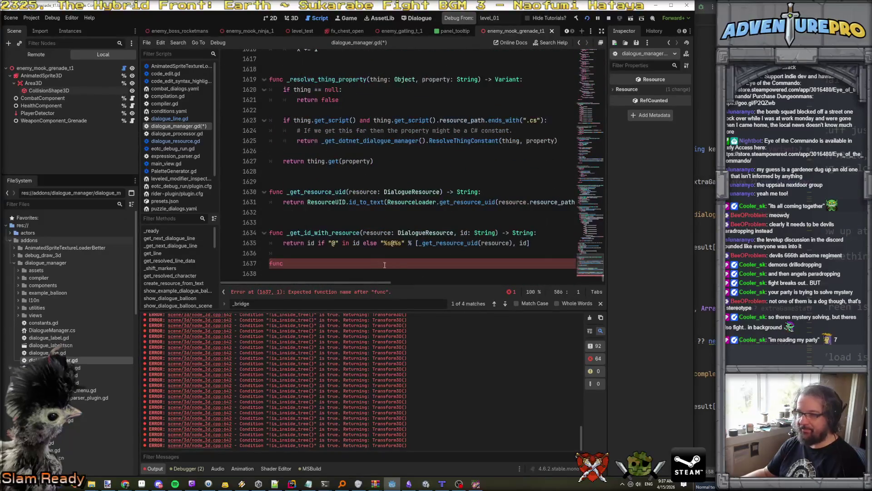
click(327, 262)
key(ctrl+v)
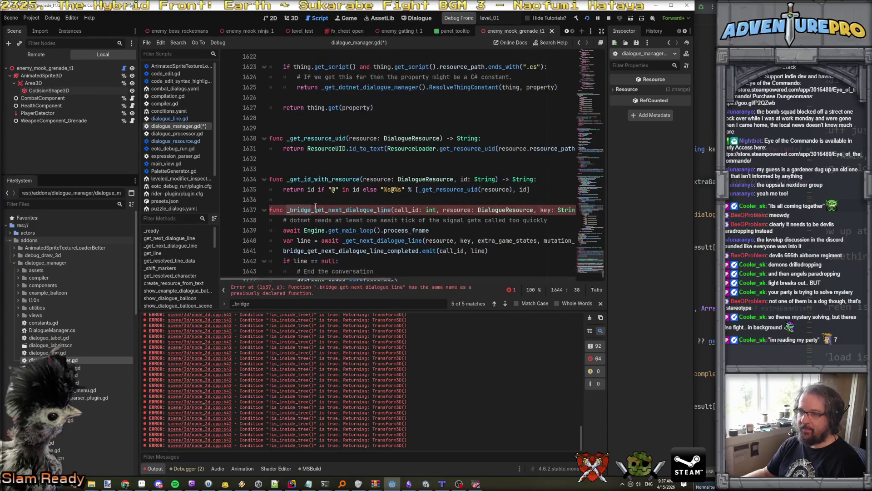
Check NHDialogManager.cs in Rider, then return to the Godot script
key(alt+Tab)
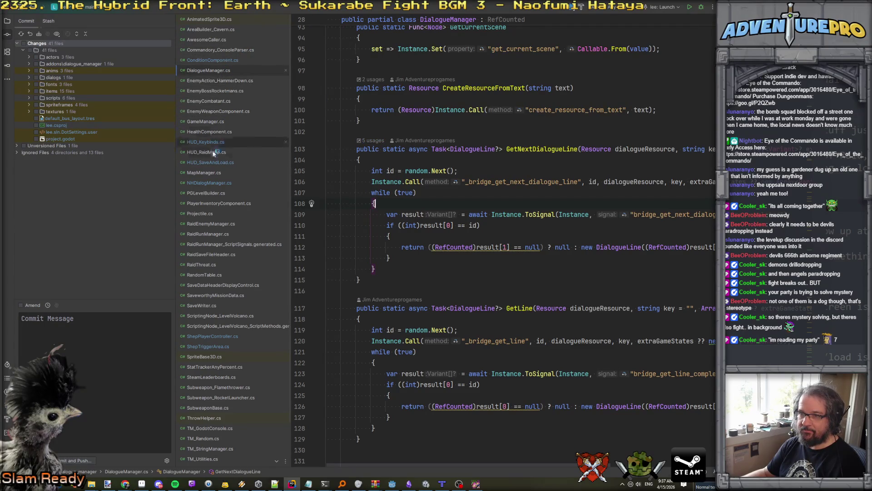
click(208, 183)
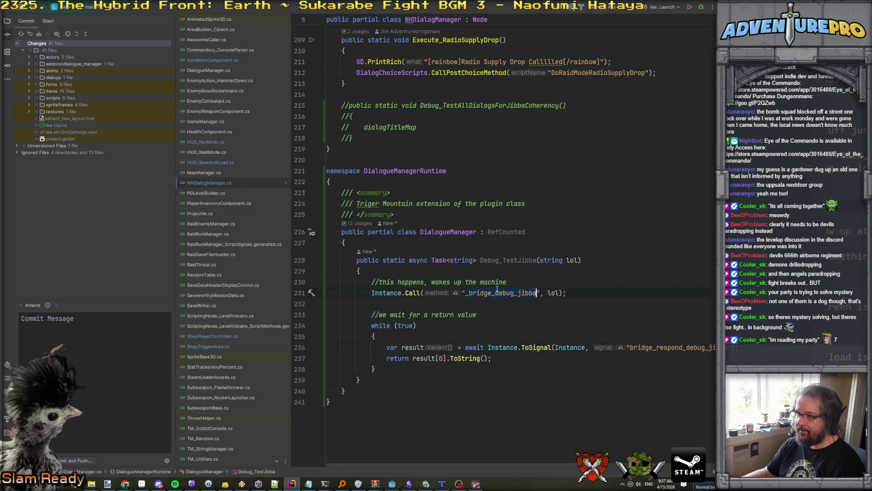
key(alt+Tab)
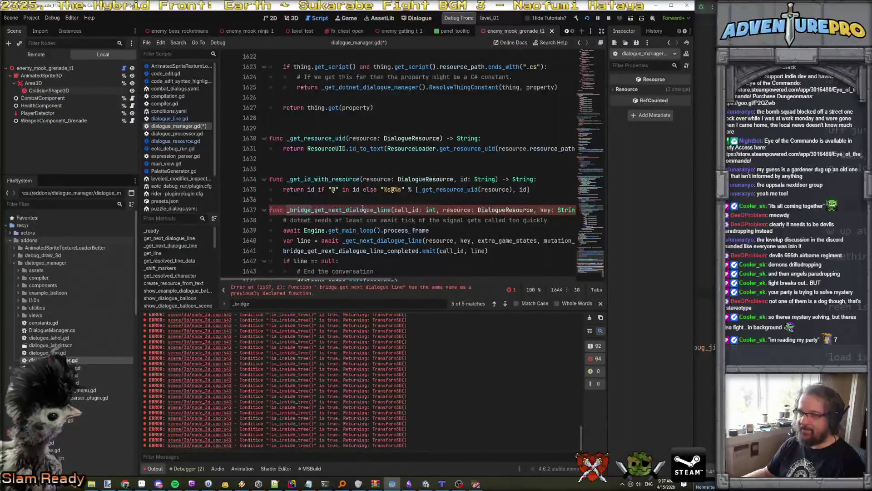
Rename the pasted function to _bridge_debug_jibba with a first parameter payload: String
double_click(351, 210)
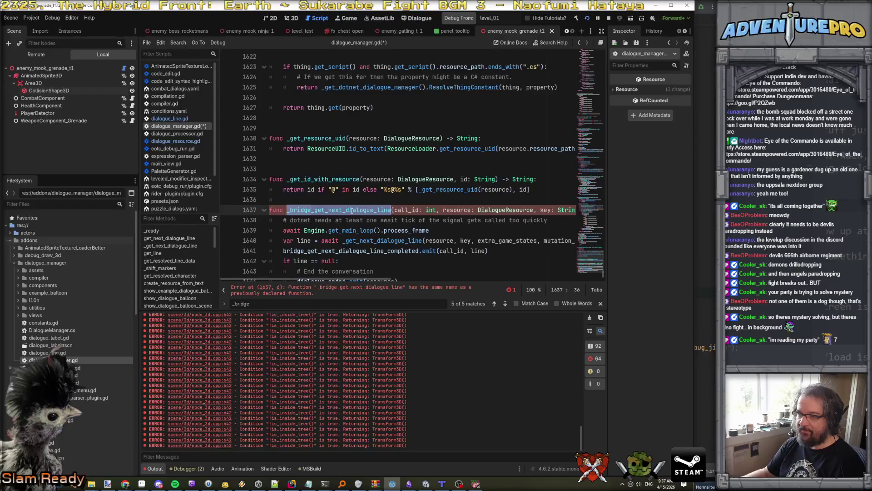
text(_bridge_debug_jibba)
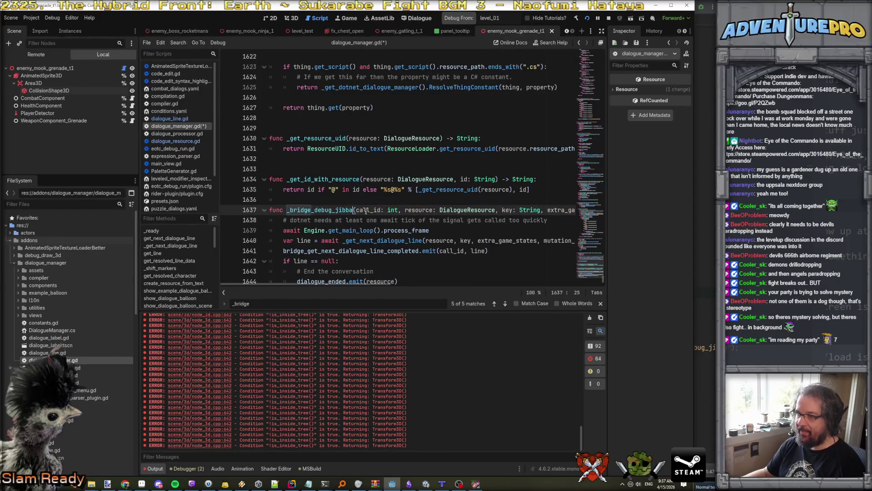
double_click(358, 210)
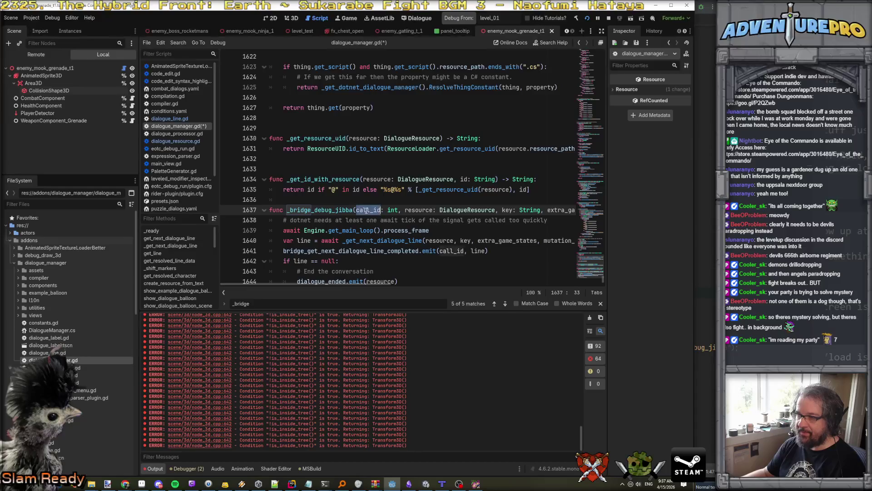
text(payload)
key(Right)
key(Left)
key(ctrl+shift+Right)
text(string)
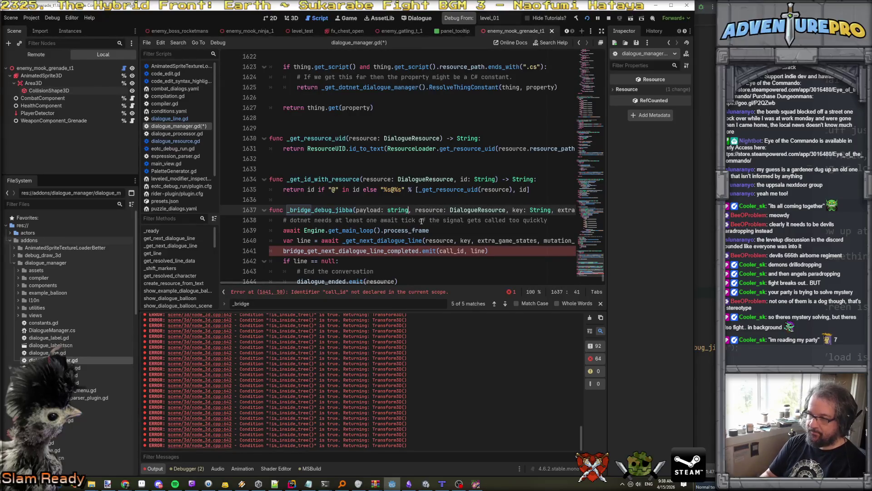
text())
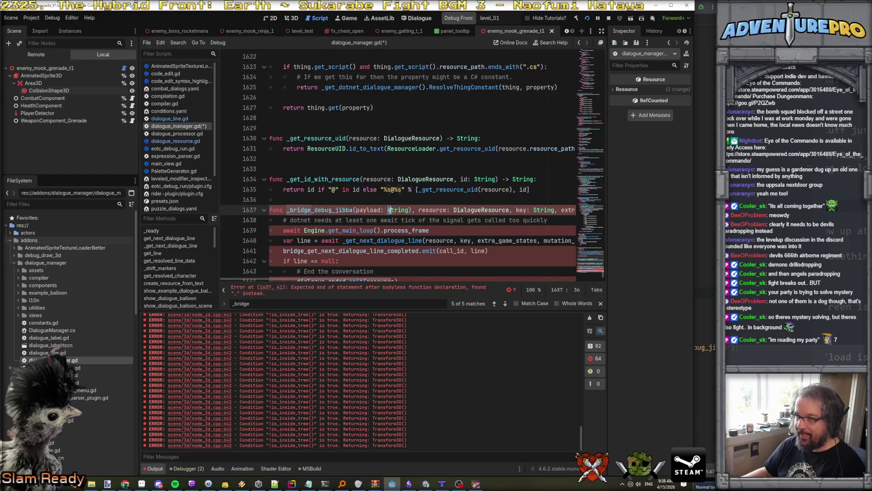
Delete the leftover parameters after payload, keeping the -> void return
scroll(418, 212, right, 5)
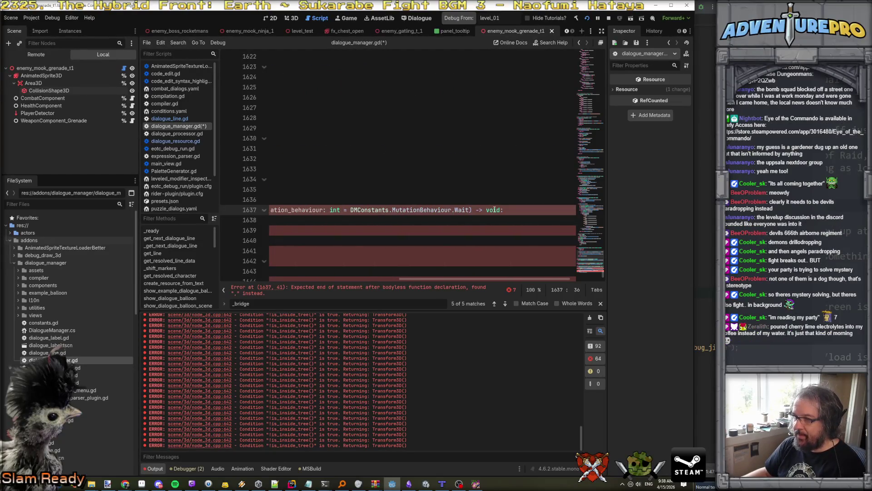
mouse_move(472, 210)
mouse_down()
mouse_move(268, 210)
mouse_move(430, 209)
mouse_move(412, 210)
mouse_up()
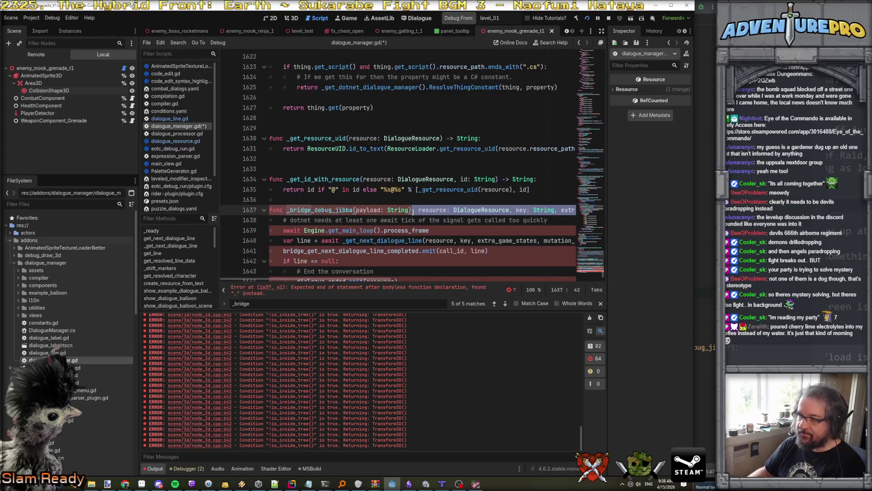
key(BackSpace)
text(-> void)
scroll(412, 210, down, 1)
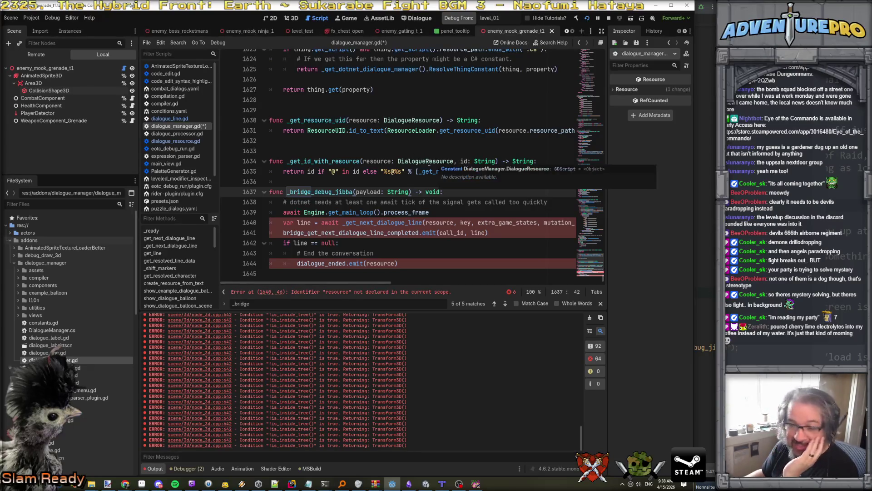
Replace get_next_dialogue_line_completed in the emitted signal name with 'debug'
click(362, 202)
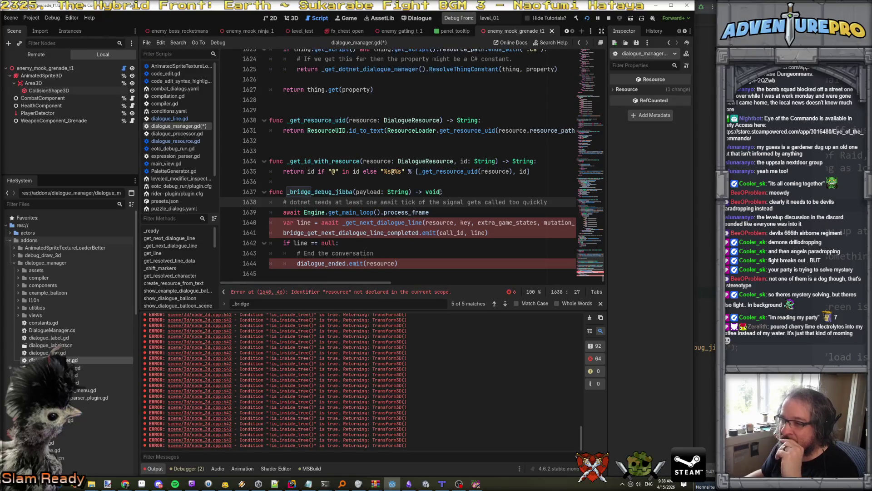
click(338, 183)
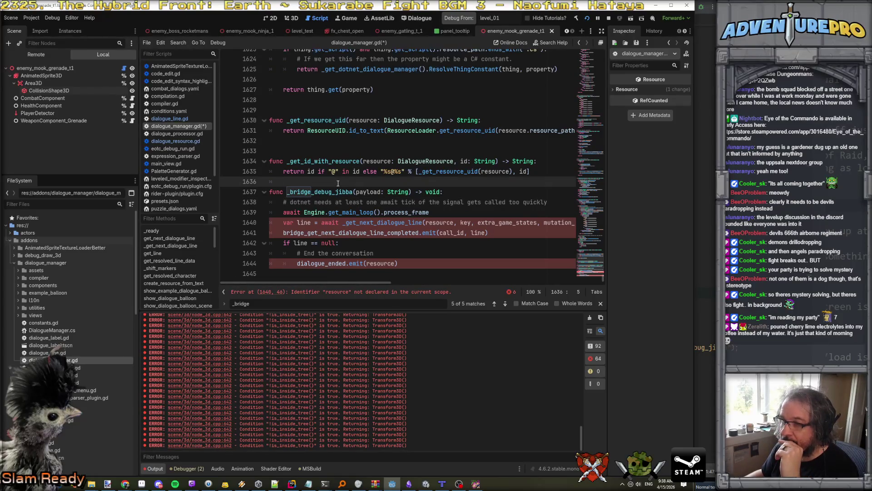
click(297, 222)
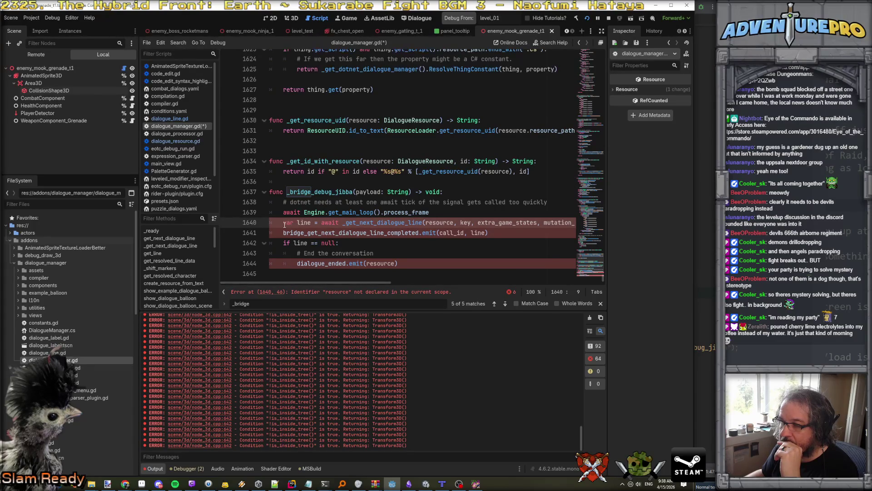
click(319, 233)
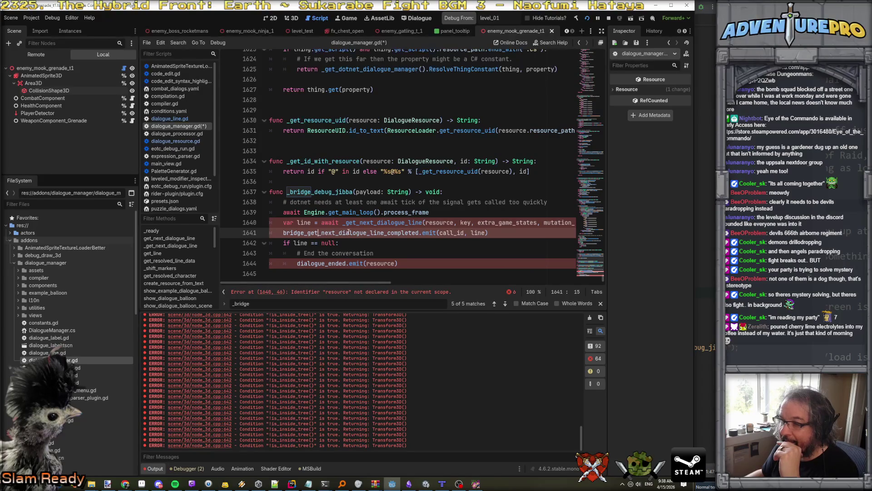
click(315, 232)
click(308, 233)
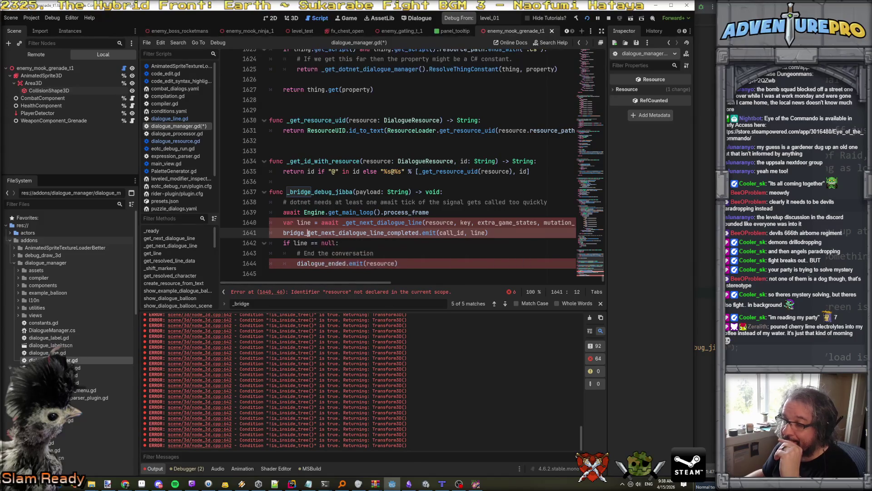
drag(309, 233, 420, 232)
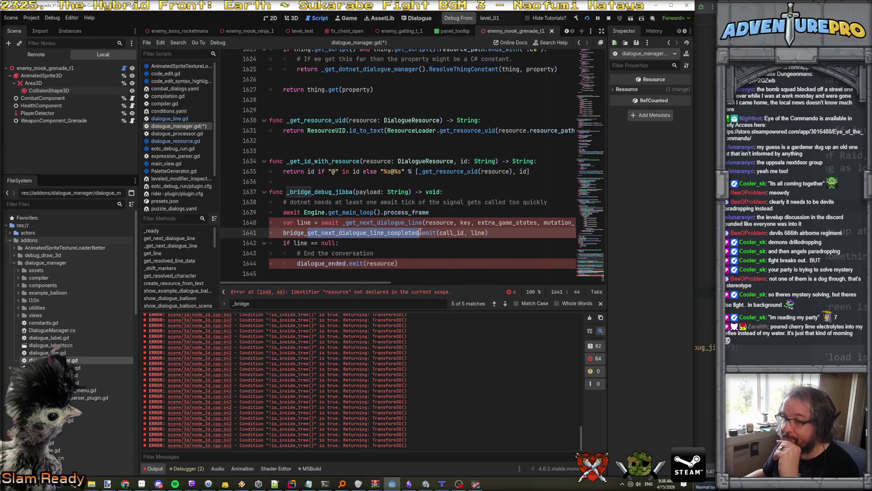
text(debug)
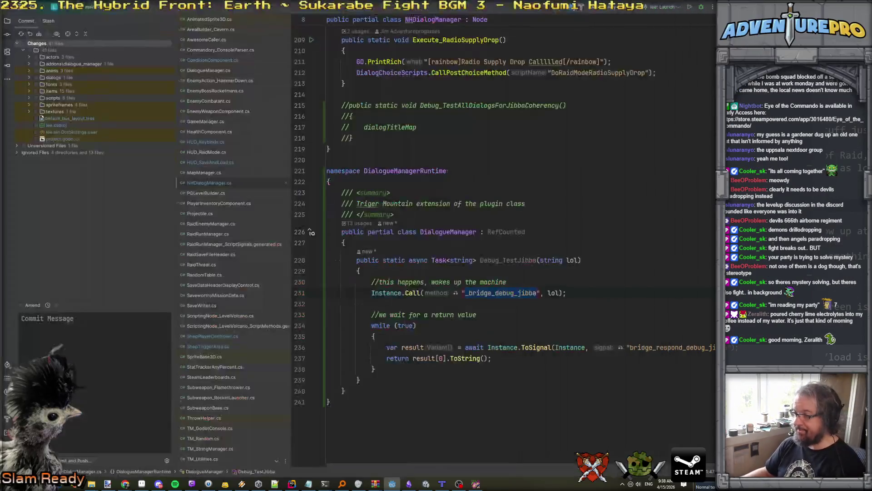
Copy bridge_respond_debug_jibba from the C# code and paste it as the emitted signal
key(alt+Tab)
double_click(658, 346)
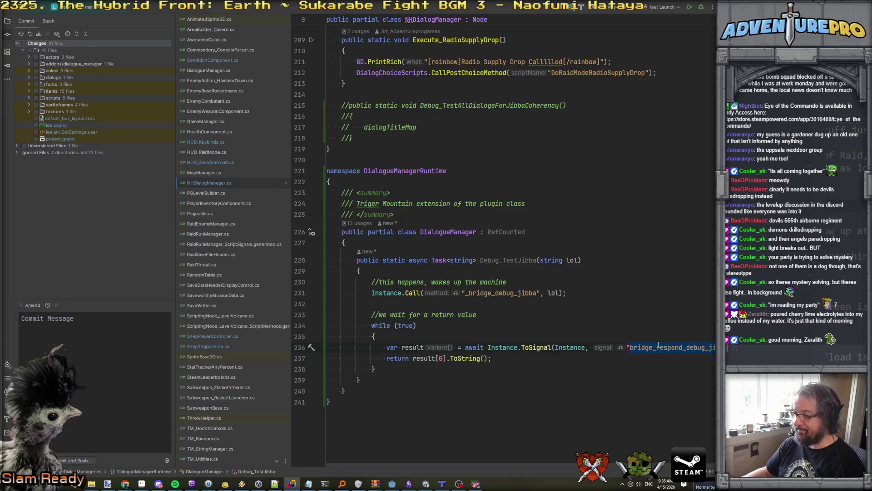
key(alt+Tab)
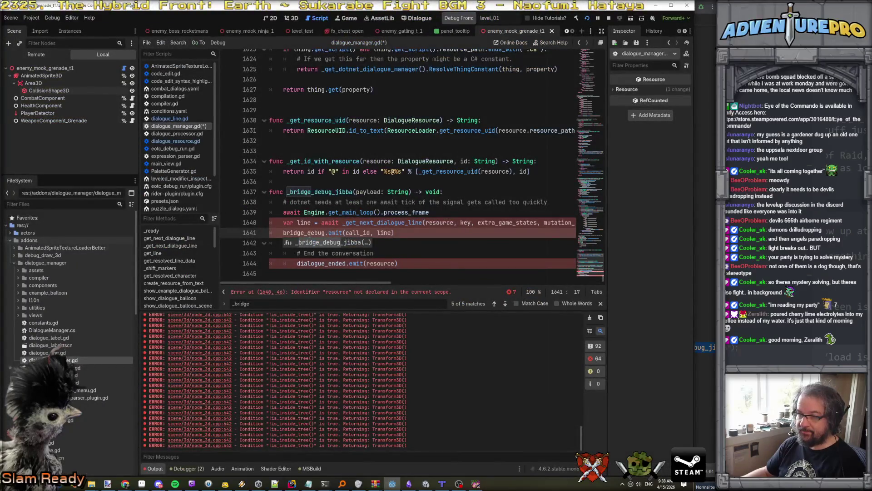
double_click(303, 232)
text(bridge_respond_debug_jibba)
Delete the next-dialogue-line fetch, null check and dialogue_ended emit lines
click(461, 213)
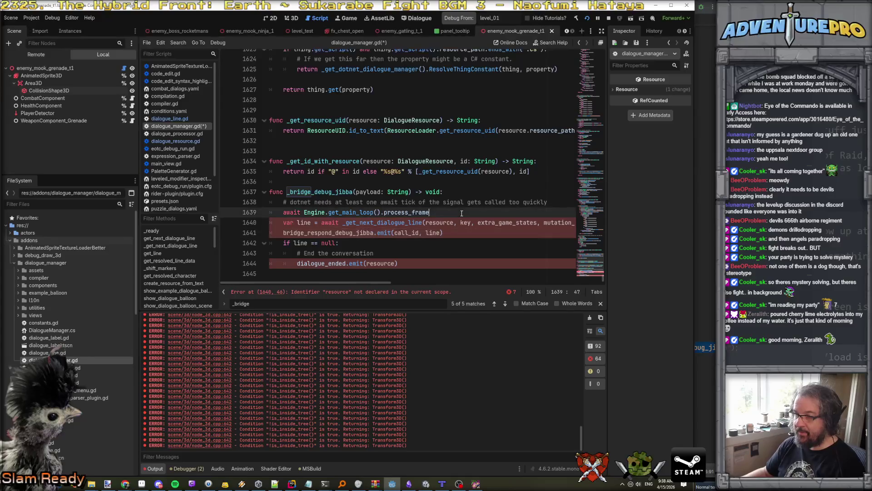
key(Down)
key(ctrl+x)
key(Down)
key(shift+Down)
key(shift+Down)
key(shift+Down)
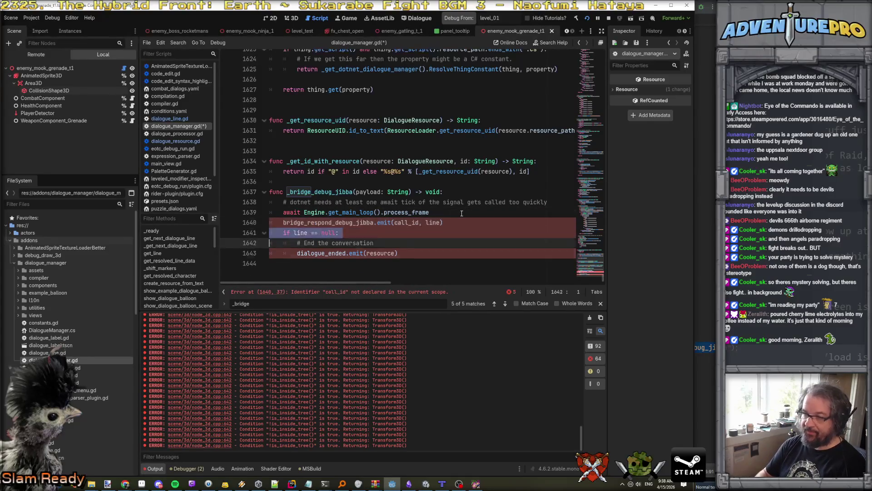
key(Delete)
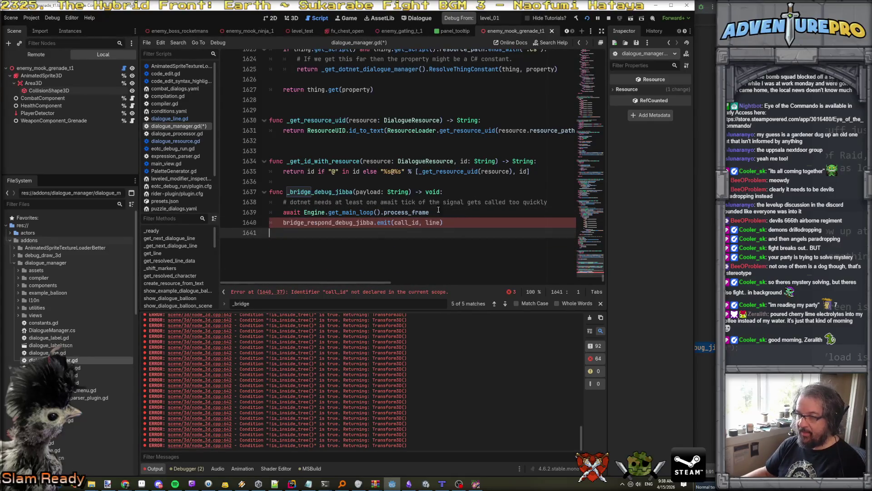
Replace the call_id emit argument with "You said "
double_click(406, 223)
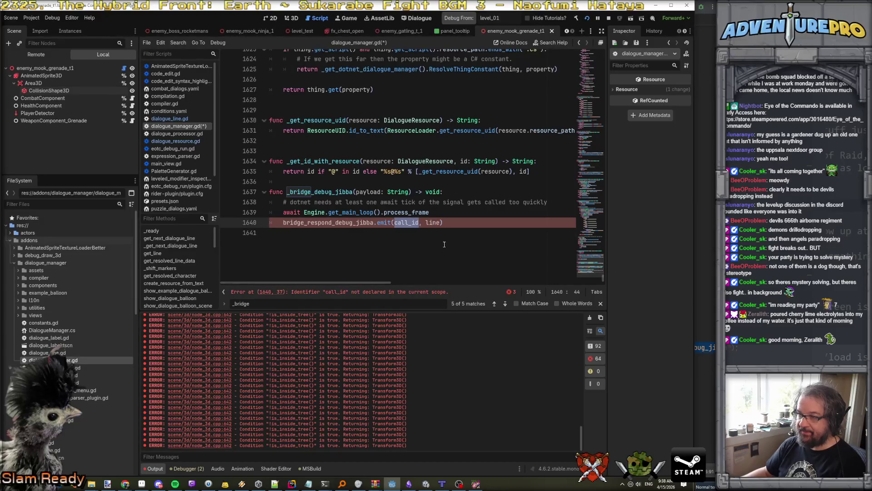
text("You)
key(BackSpace)
key(BackSpace)
key(BackSpace)
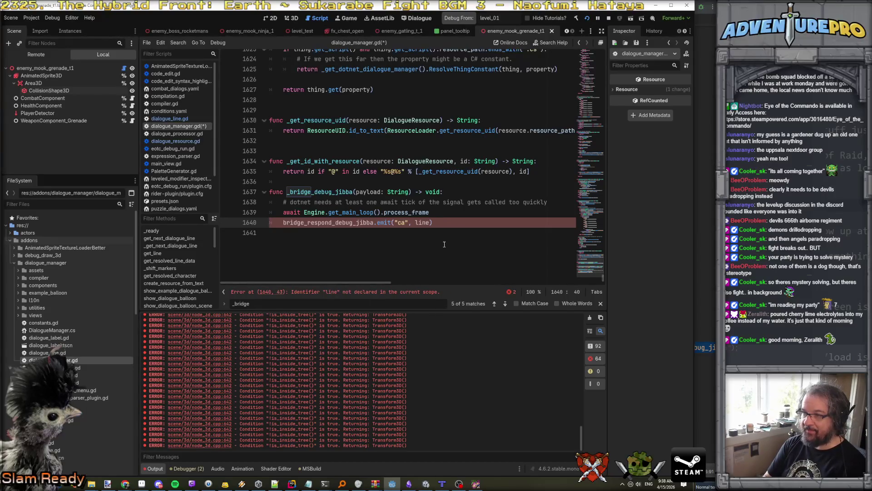
key(BackSpace)
key(BackSpace)
text(You said ")
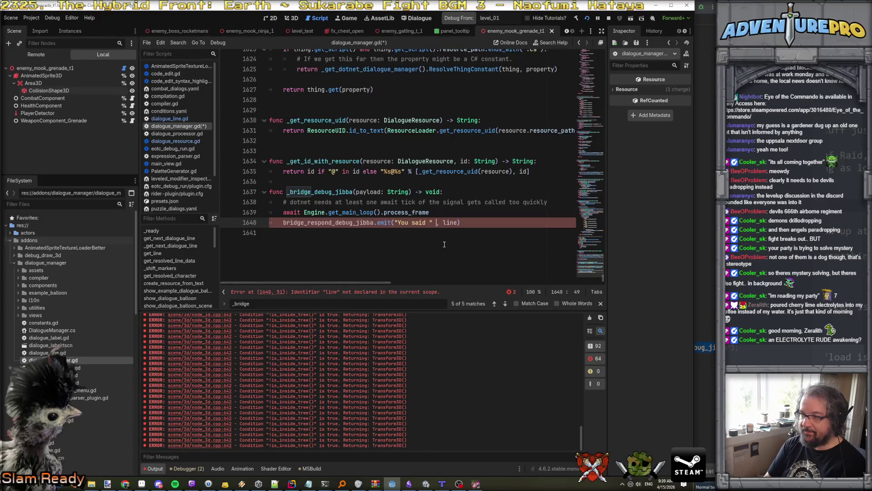
scroll(444, 244, up, 10)
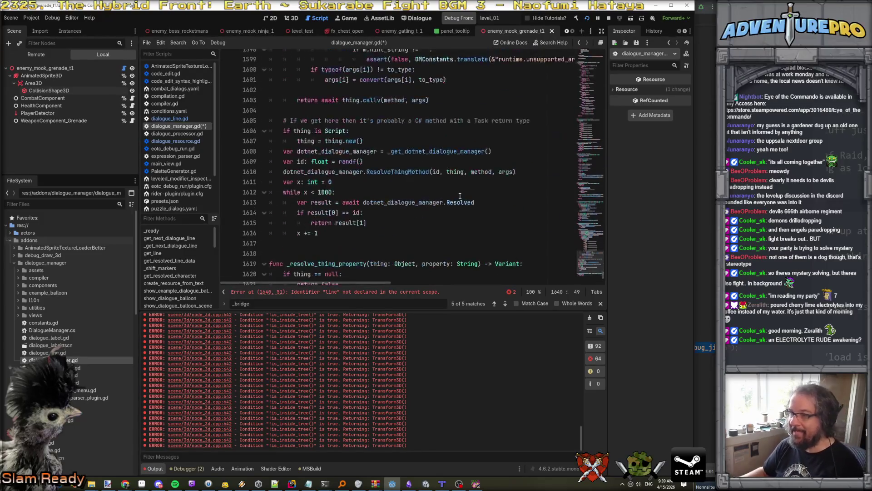
Replace ', line' with '+ payload' in the emit call, without a trailing semicolon
scroll(460, 195, up, 10)
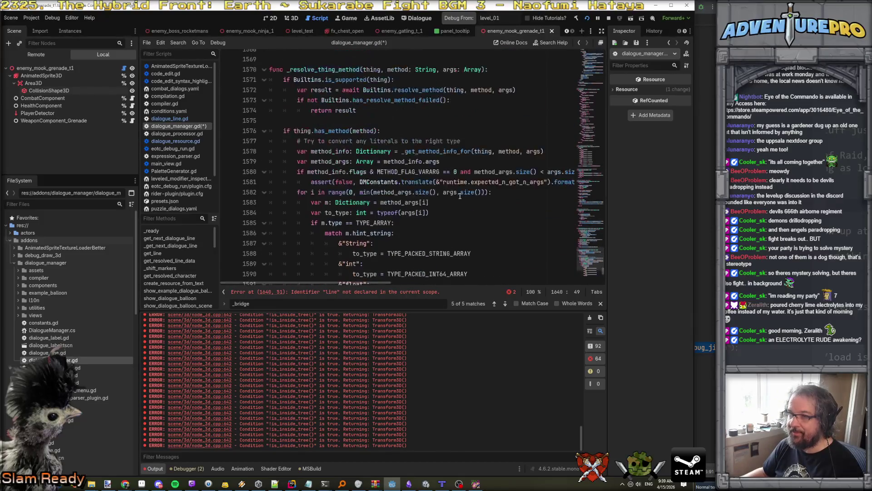
scroll(460, 196, up, 15)
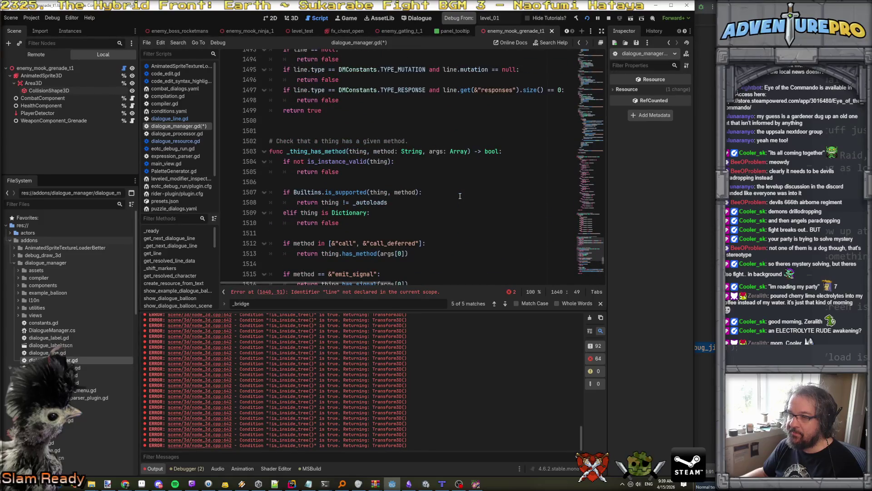
scroll(460, 196, down, 3)
scroll(459, 196, up, 6)
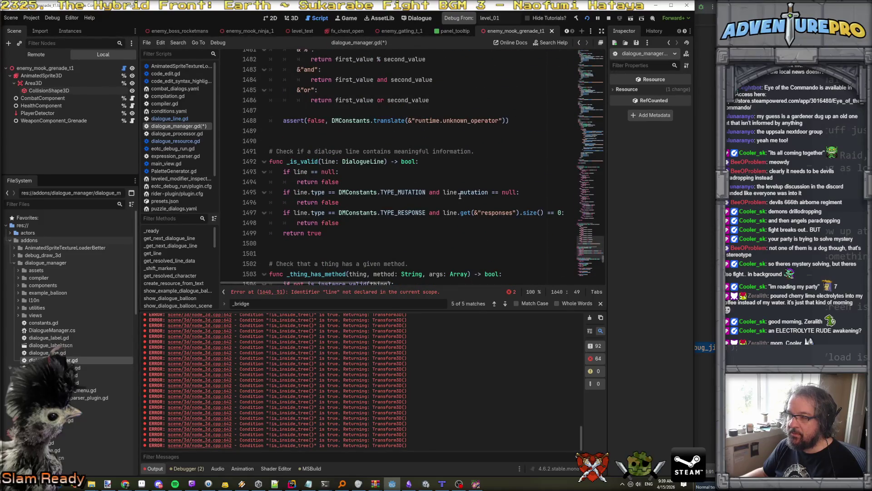
scroll(459, 196, up, 20)
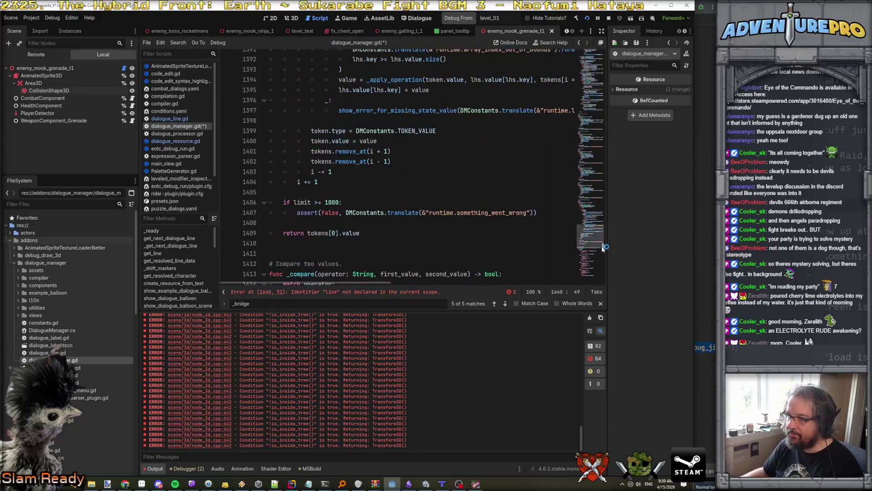
drag(603, 247, 605, 286)
drag(437, 263, 456, 263)
text(+ )
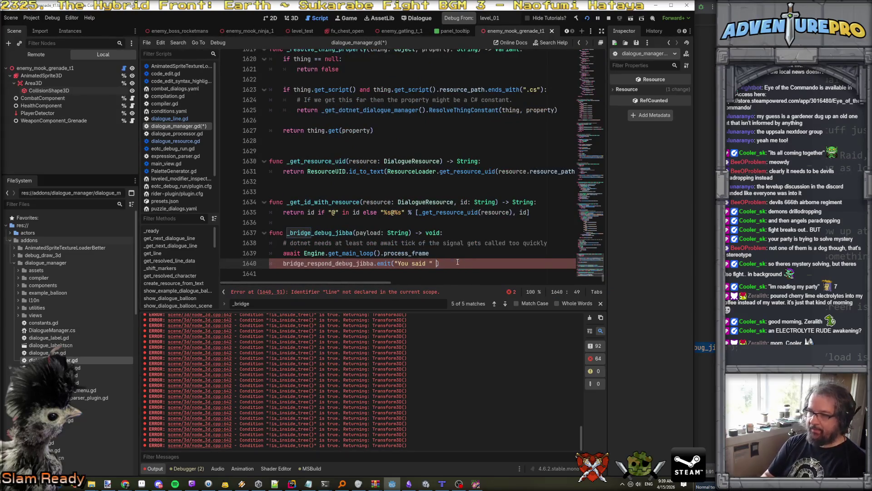
text(payload);)
key(BackSpace)
Start a project-wide Find in Files search for bridge
scroll(457, 262, down, 1)
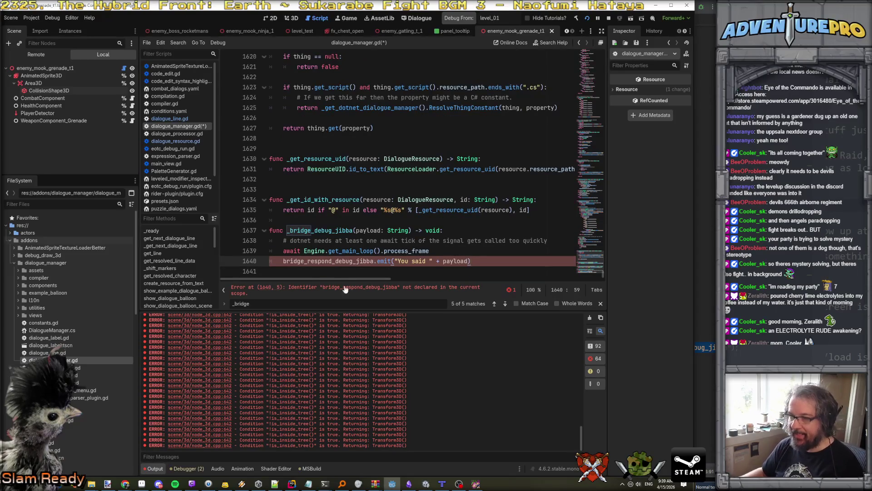
double_click(340, 260)
click(379, 142)
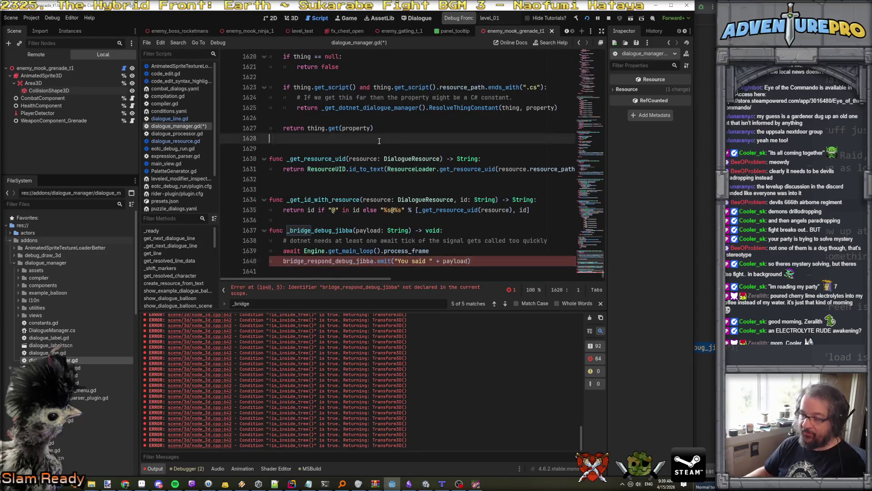
key(ctrl+shift+f)
Find the bridge_ signal declarations and copy the bridge_mutated signal with its comment
text(bridge_)
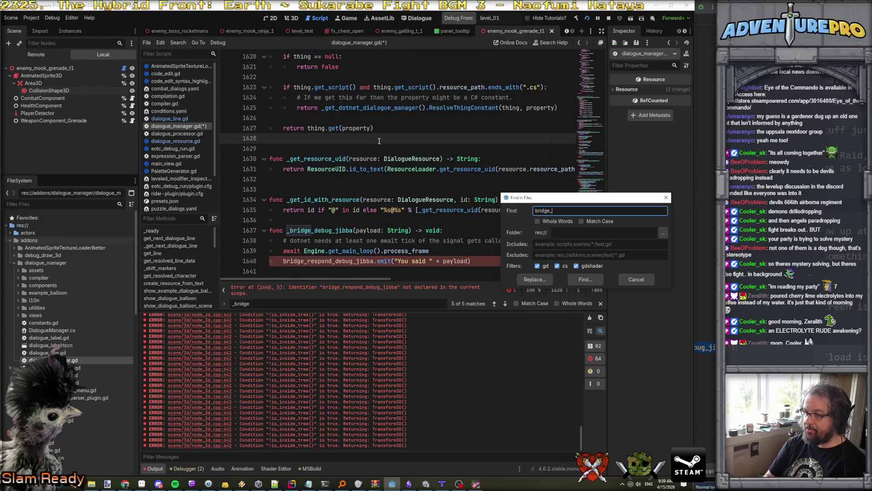
key(Return)
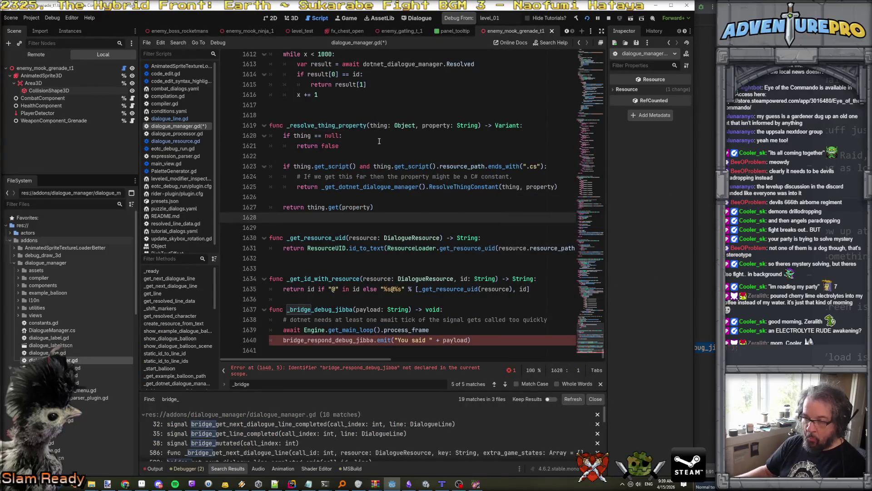
click(354, 424)
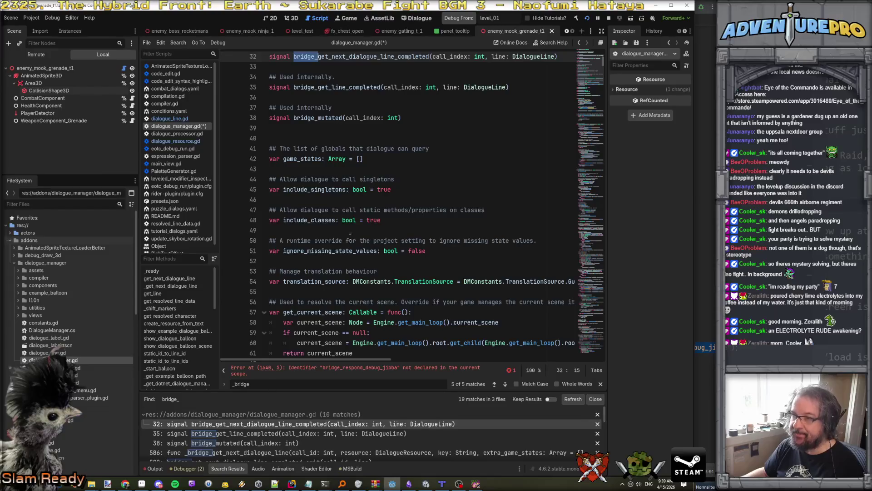
scroll(357, 220, up, 3)
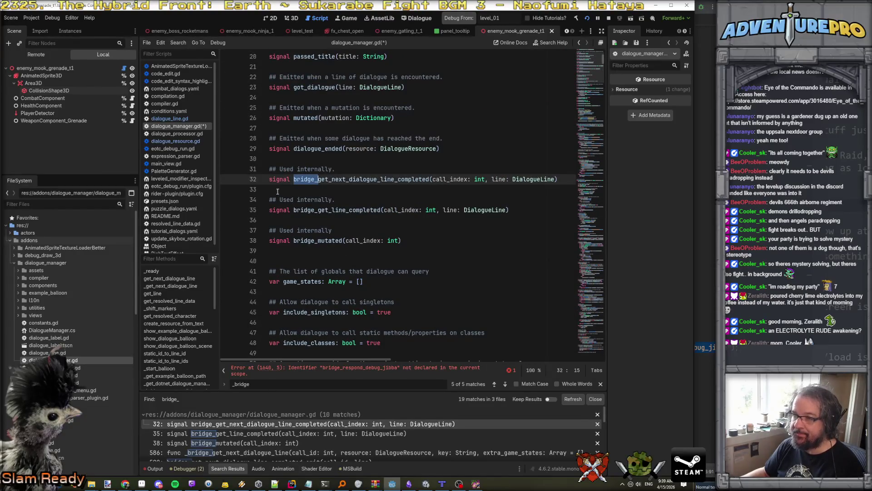
drag(270, 230, 271, 251)
click(360, 257)
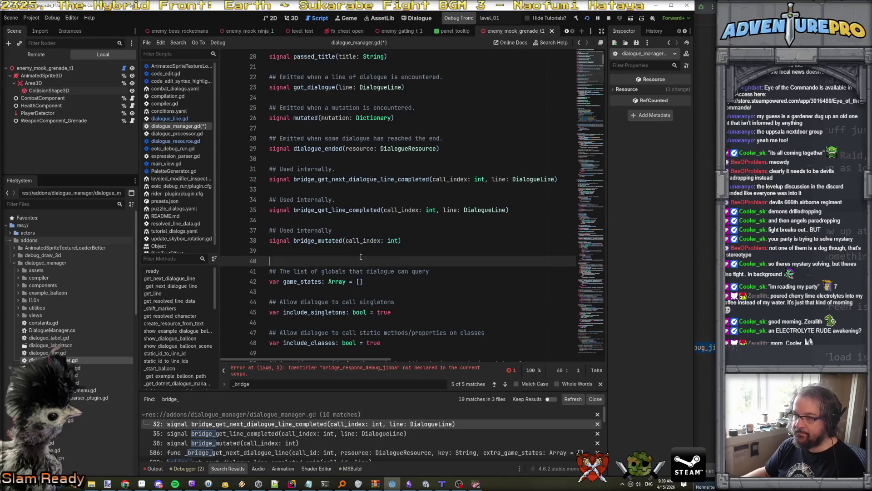
Paste the signal lines above _bridge_debug_jibba and retitle the comment 'TM debug stuff'
key(ctrl+End)
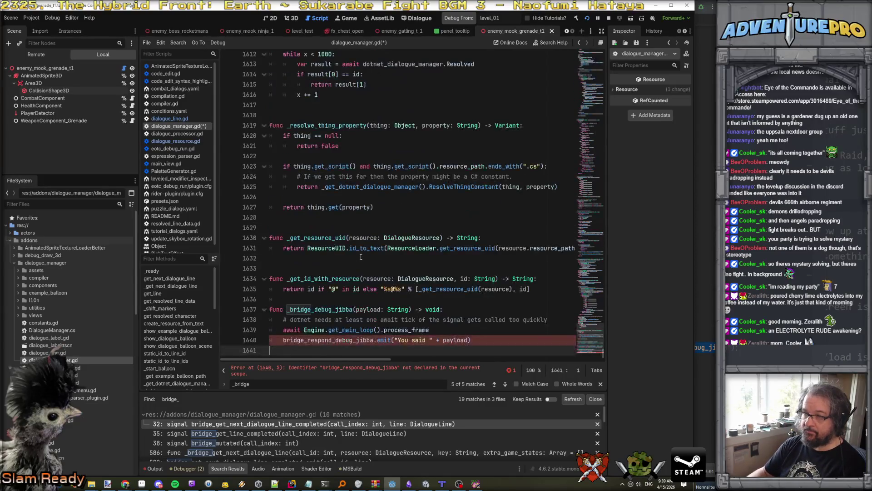
click(317, 300)
key(ctrl+v)
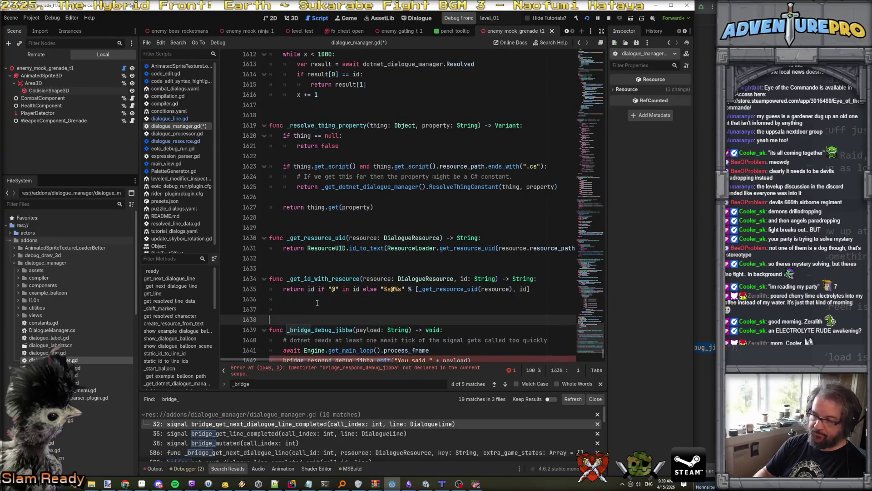
key(Return)
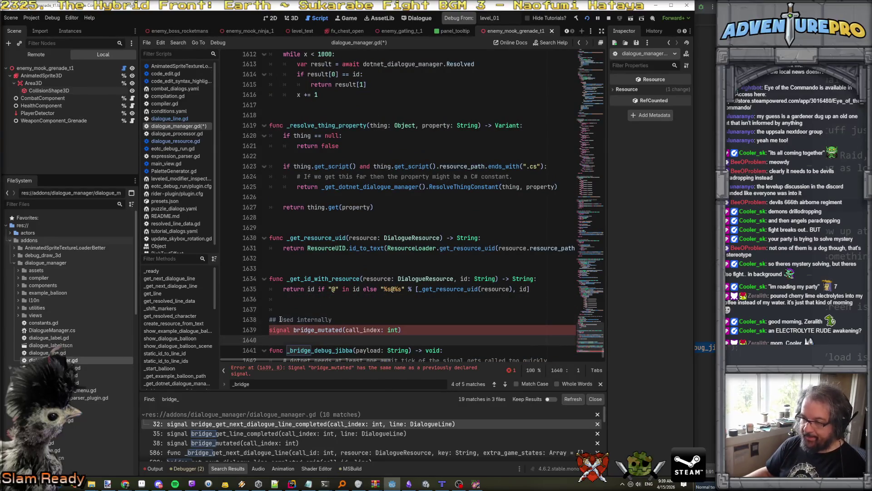
double_click(309, 320)
text(TRM D)
key(BackSpace)
key(BackSpace)
key(BackSpace)
text(M debug st)
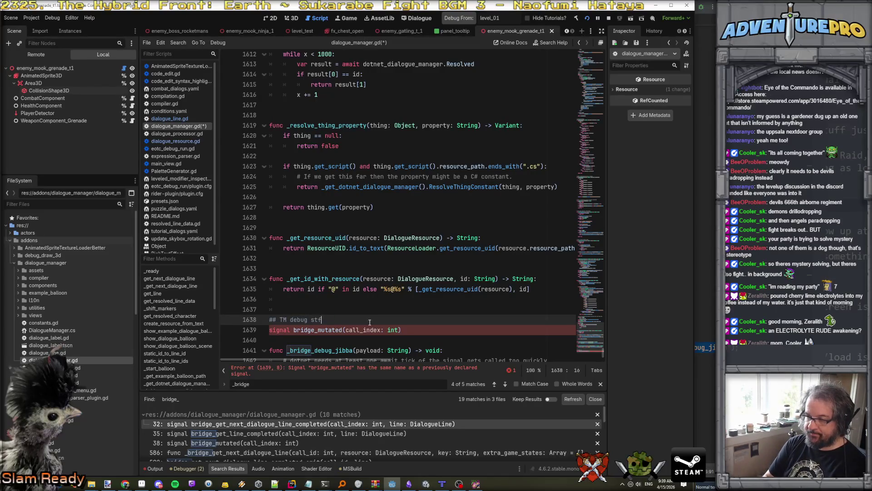
text(uff)
scroll(369, 322, down, 1)
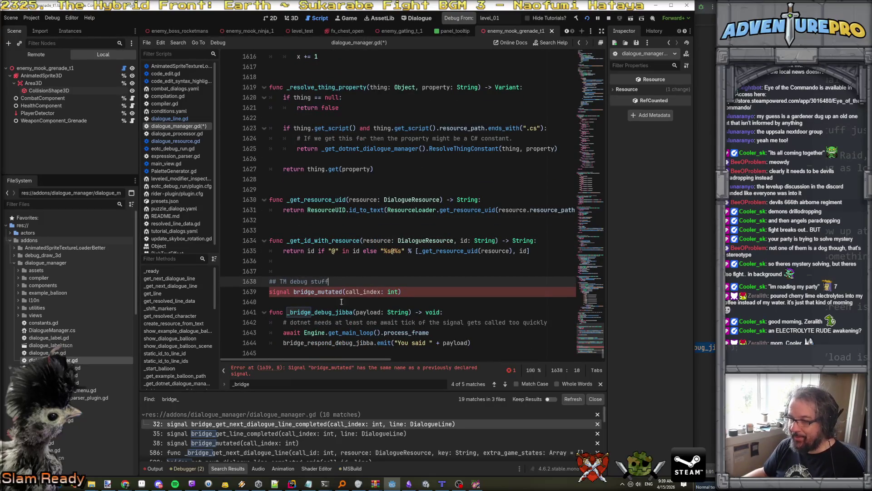
Rename the pasted signal to bridge_respond_debug_jibba(payload: String)
double_click(328, 343)
key(ctrl+c)
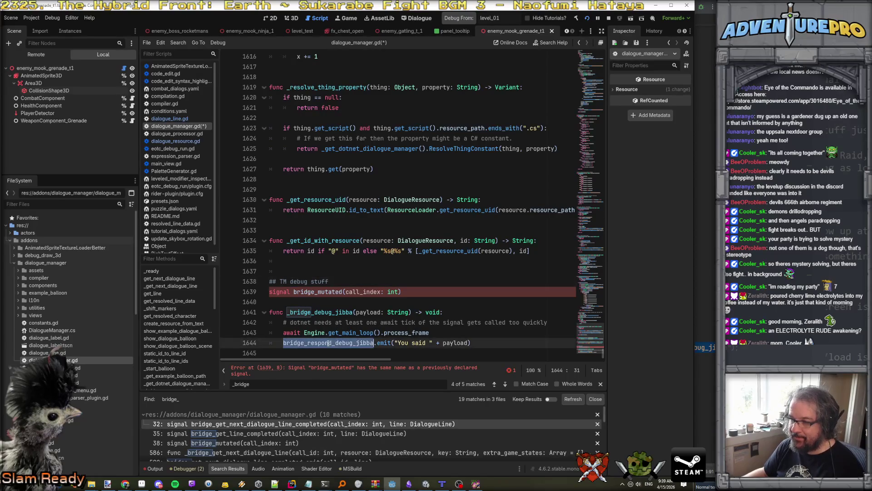
double_click(318, 292)
key(ctrl+v)
double_click(408, 295)
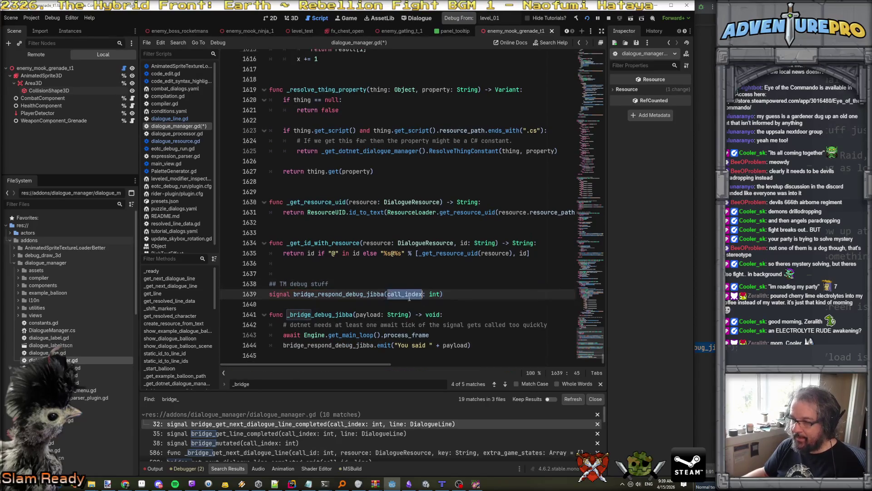
text(payload)
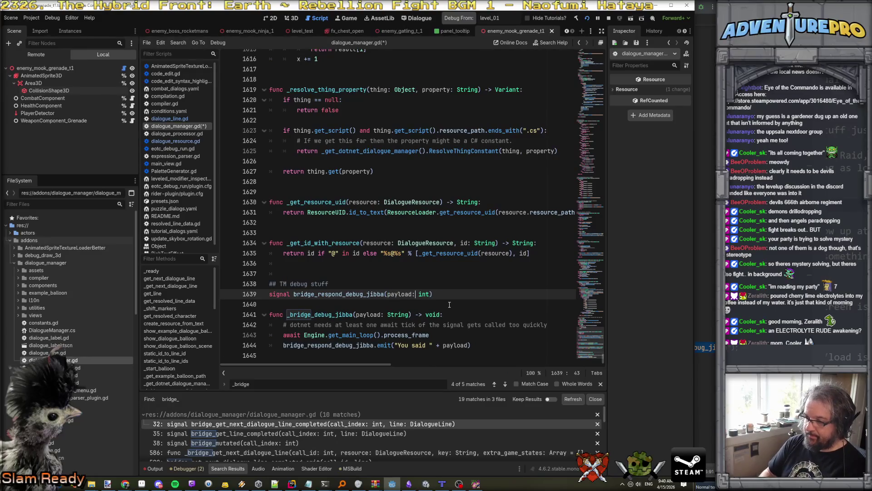
key(Delete)
key(Delete)
key(Delete)
text(String)
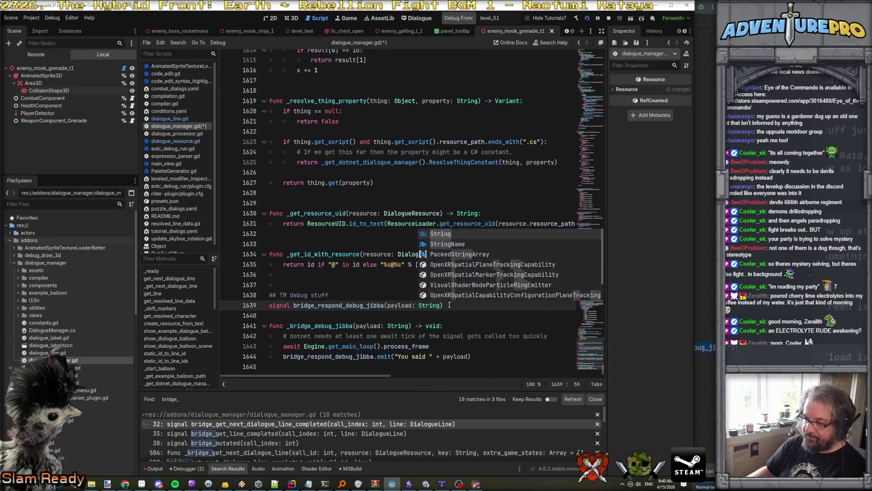
click(401, 295)
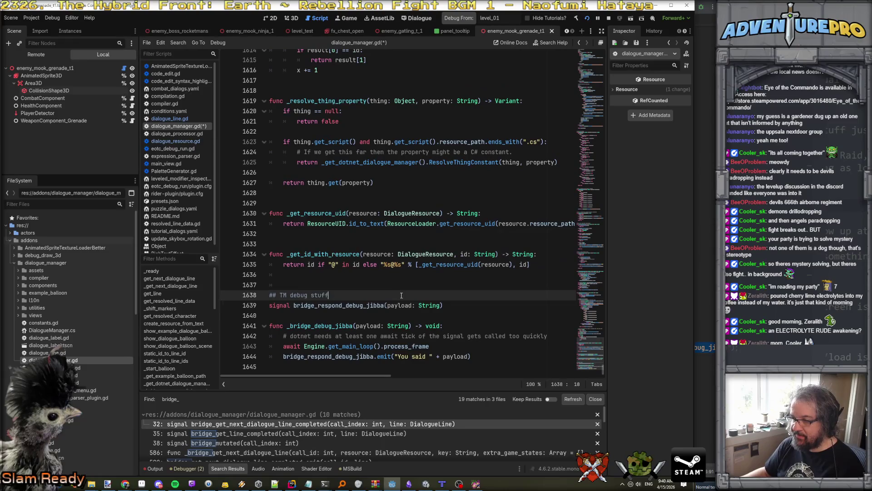
click(512, 357)
Review the new signal declaration and save dialogue_manager.gd
scroll(484, 344, up, 15)
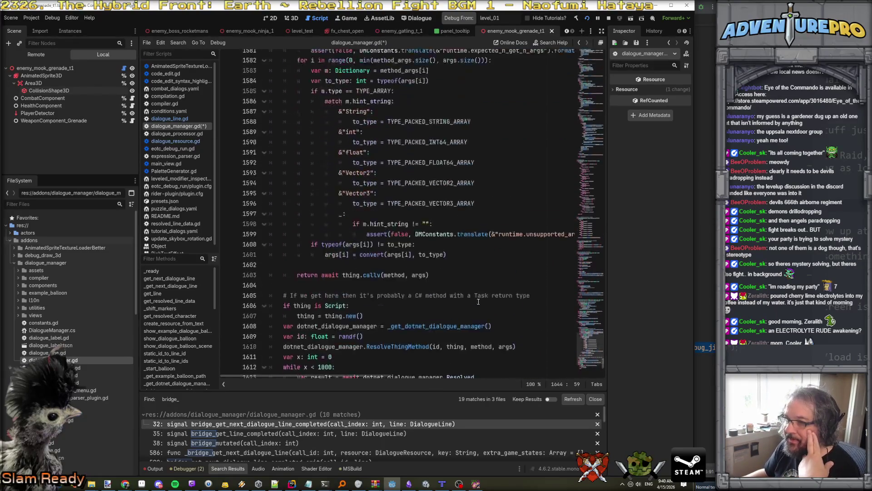
scroll(472, 299, down, 16)
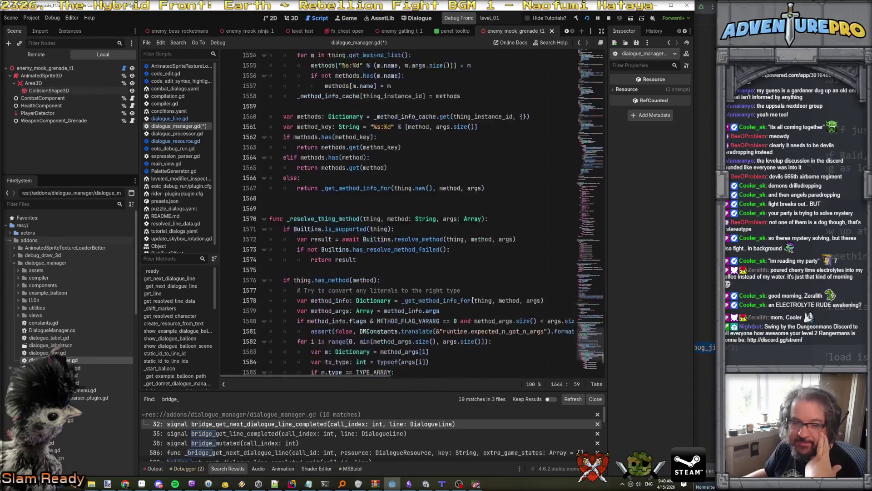
click(470, 294)
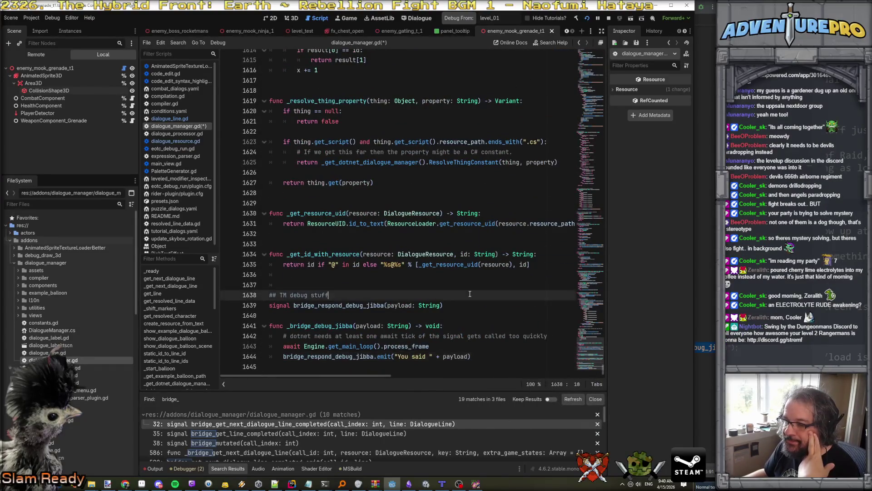
scroll(451, 445, down, 1)
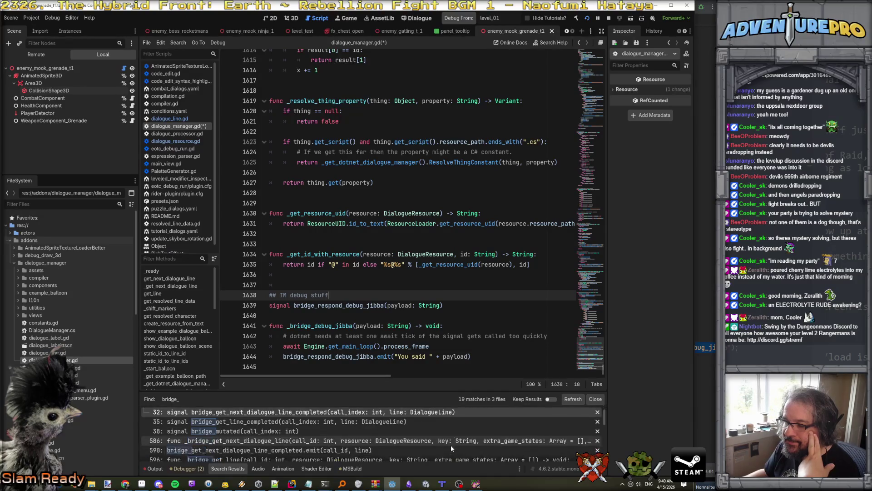
scroll(451, 444, up, 1)
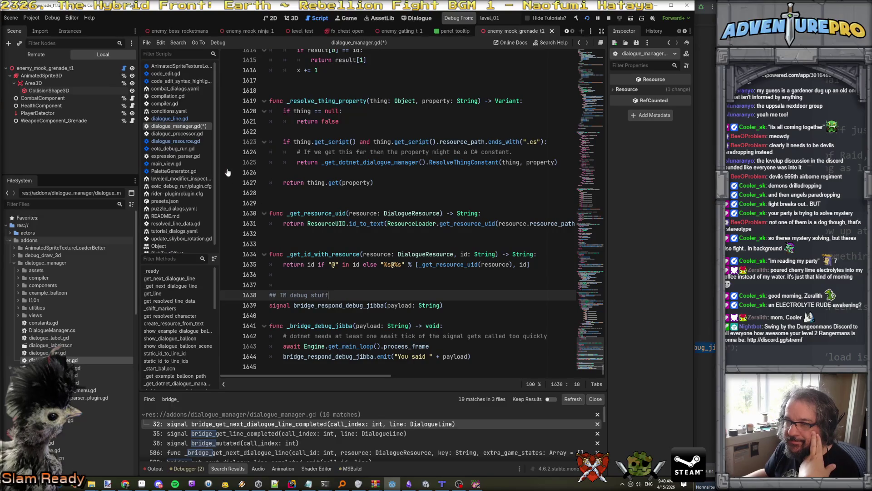
click(430, 203)
key(ctrl+s)
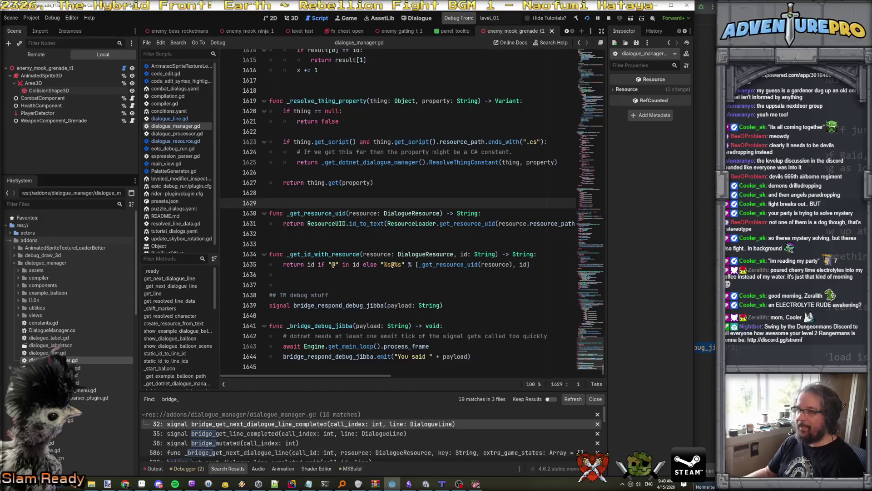
key(alt+Tab)
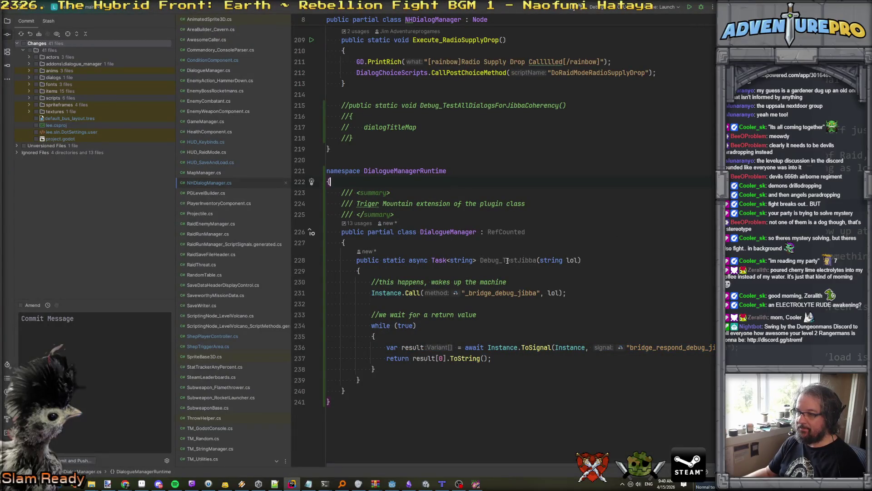
Uncomment the Debug_TestAllDialogsForJibbaCoherency method and remove its dialogTitleMap placeholder line
click(345, 105)
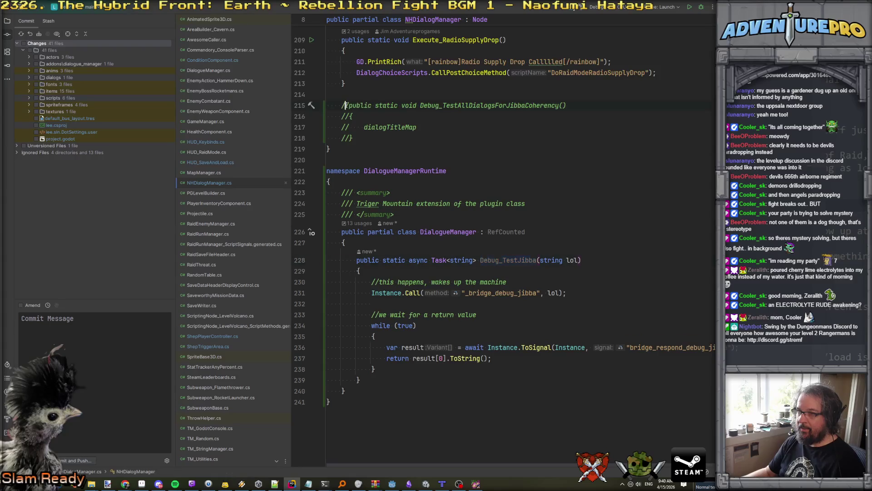
key(ctrl+slash)
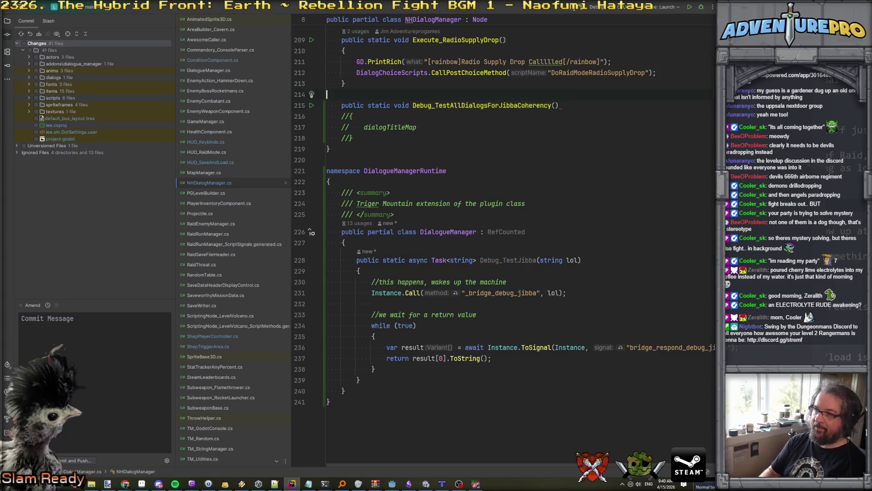
key(BackSpace)
key(BackSpace)
key(Down)
key(ctrl+slash)
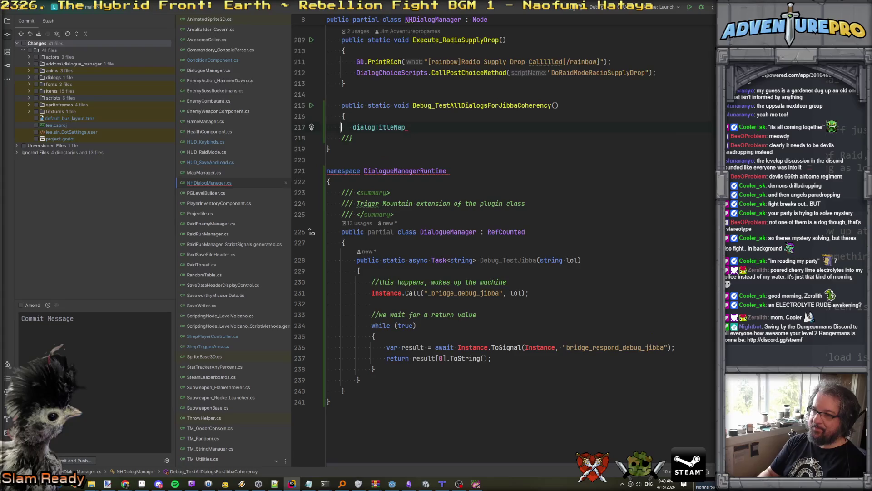
key(Delete)
key(Delete)
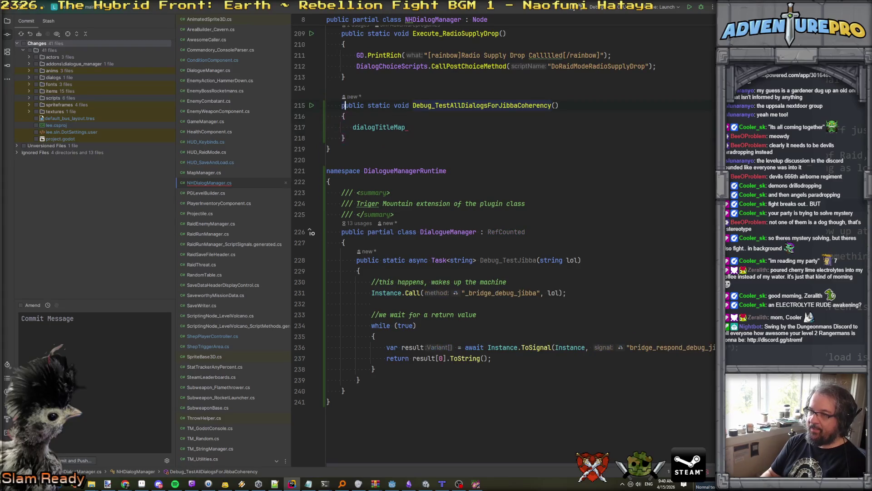
key(Up)
key(ctrl+y)
key(Return)
Add the call DialogueManager.Debug_TestJibba("biscuits"); in the method body
text(Dialo)
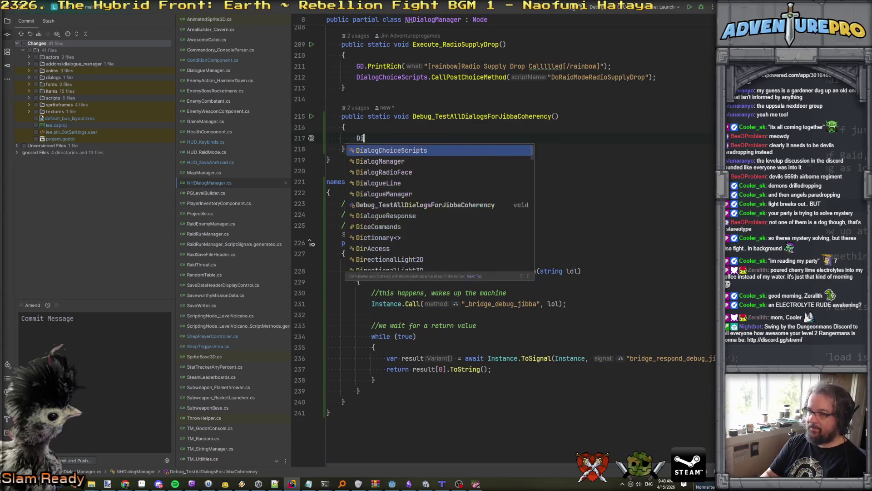
key(Down)
key(Return)
text(.)
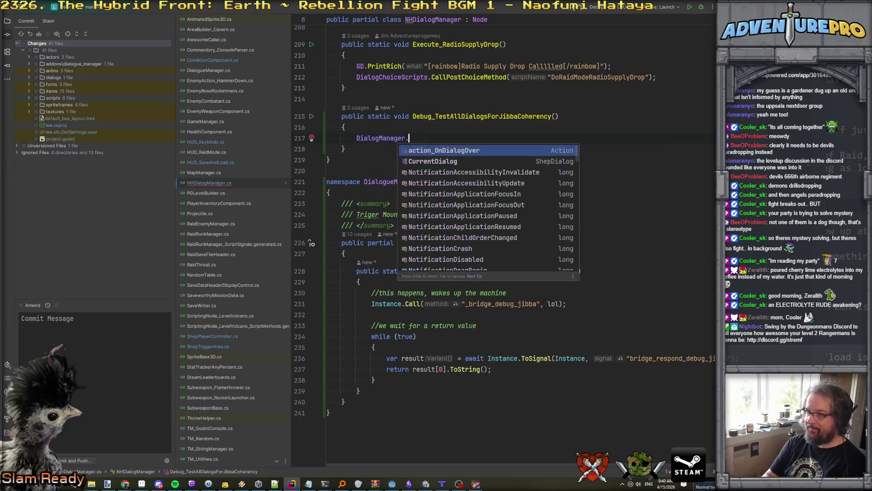
key(Escape)
text(j)
key(BackSpace)
text(Debug)
key(BackSpace)
key(BackSpace)
key(BackSpace)
key(BackSpace)
key(BackSpace)
key(BackSpace)
text(ueManager.)
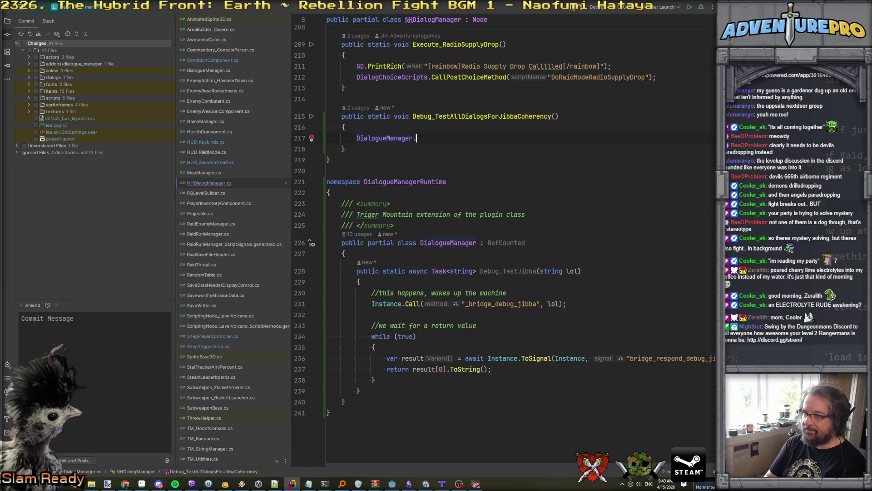
text(Deb)
key(Return)
text(")
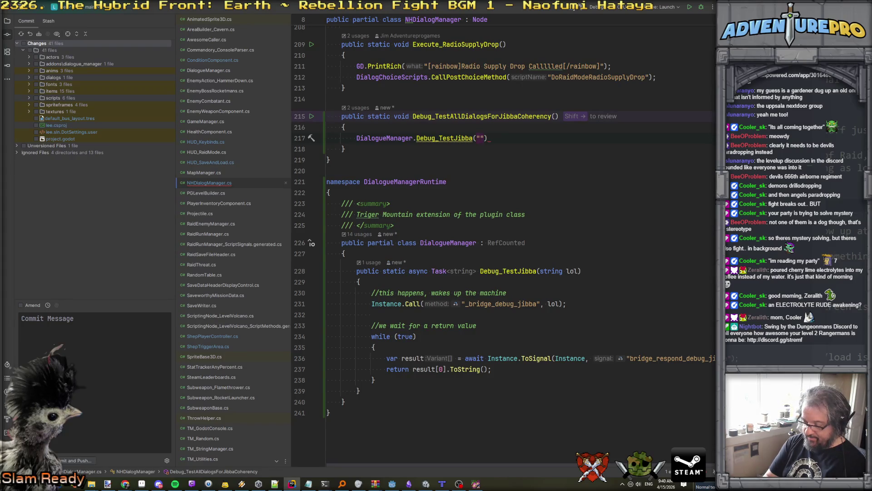
text(biscuits");)
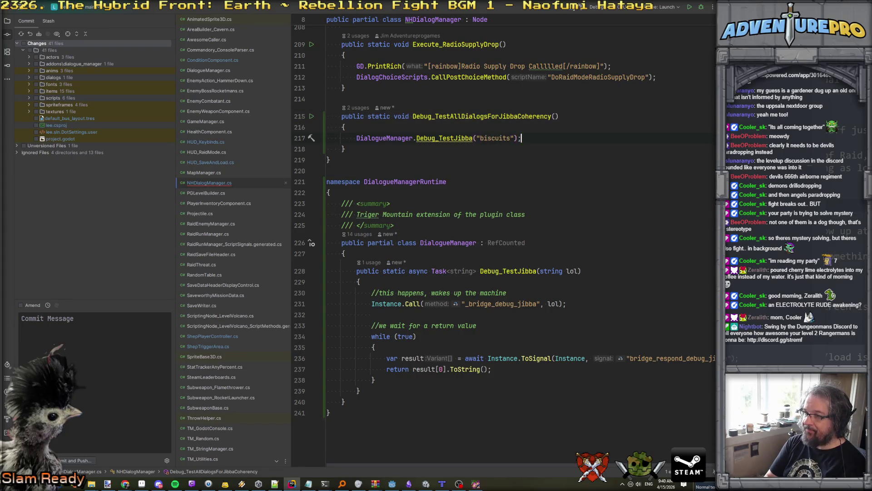
click(444, 141)
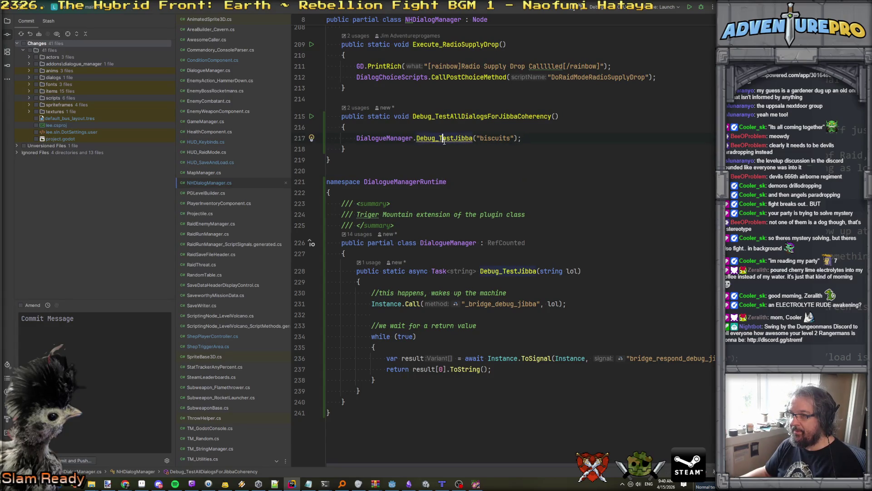
Prefix the call with 'var resultMsg = await' to store the returned string
click(357, 137)
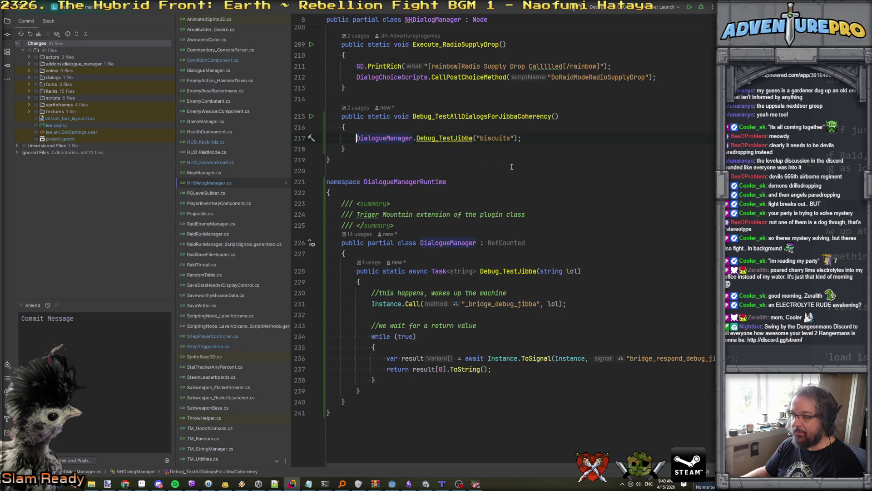
text(await)
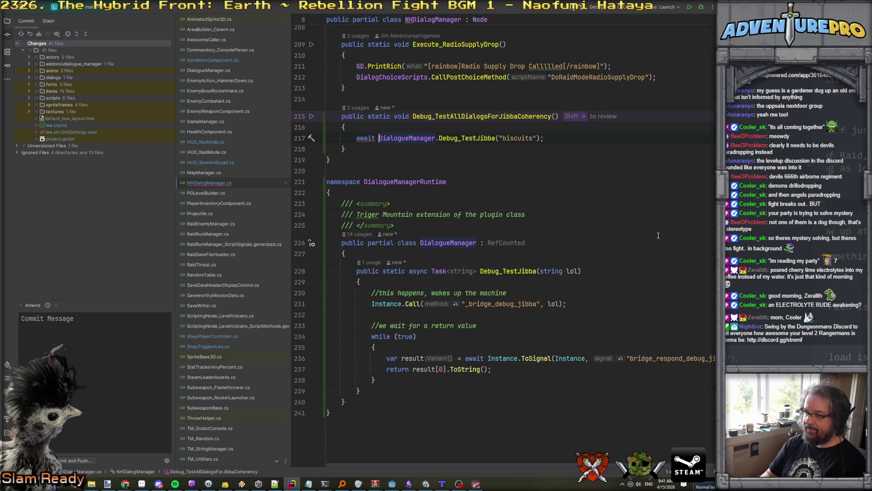
key(Left)
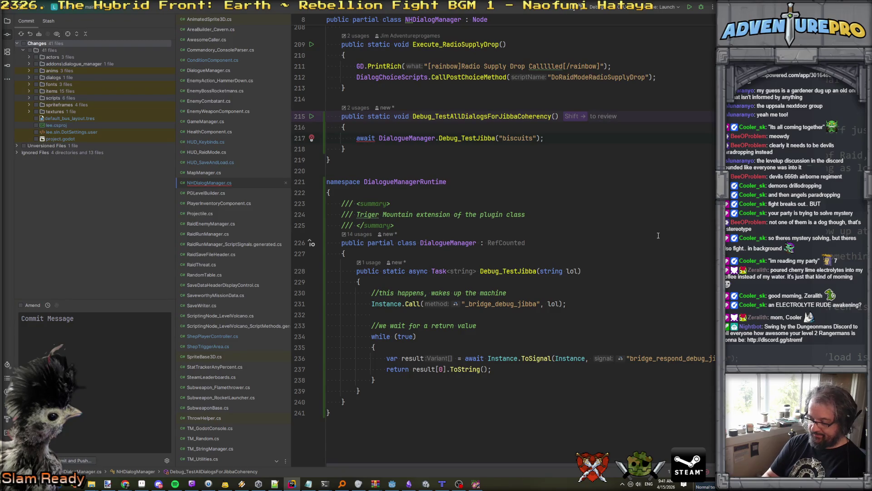
text(var resultMe)
text(g =)
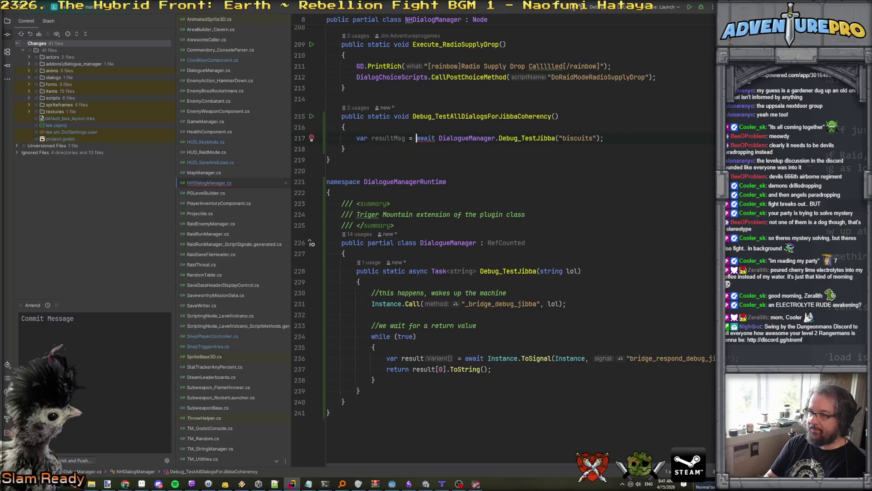
click(326, 149)
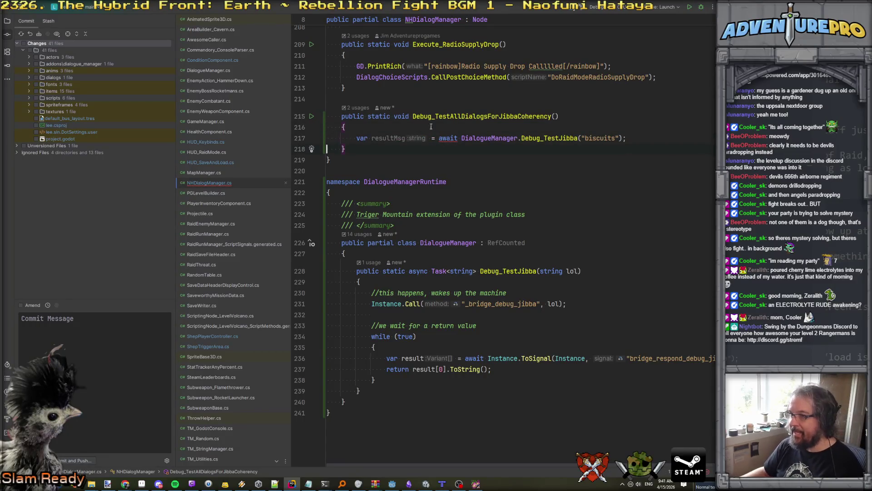
mouse_move(440, 140)
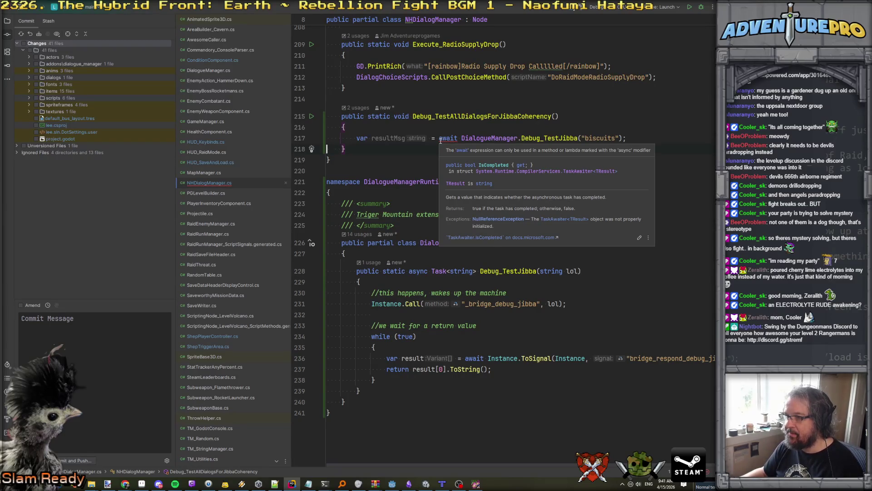
click(439, 139)
scroll(439, 139, up, 3)
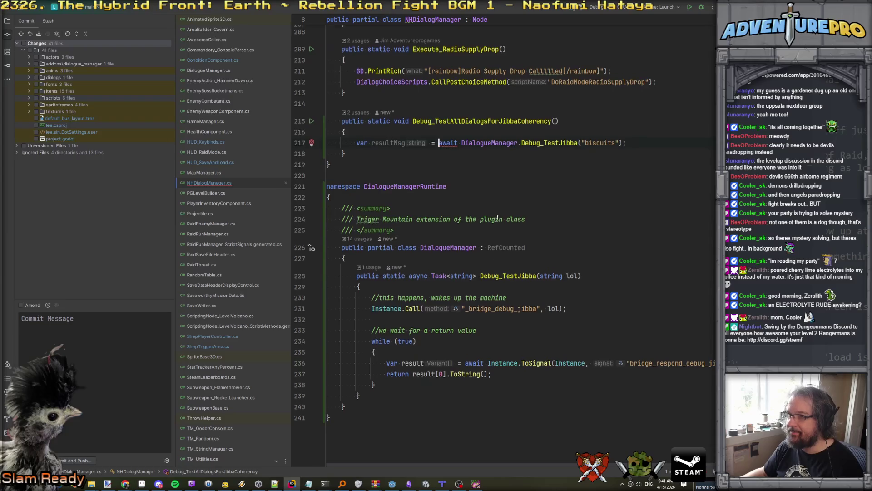
drag(415, 304, 447, 304)
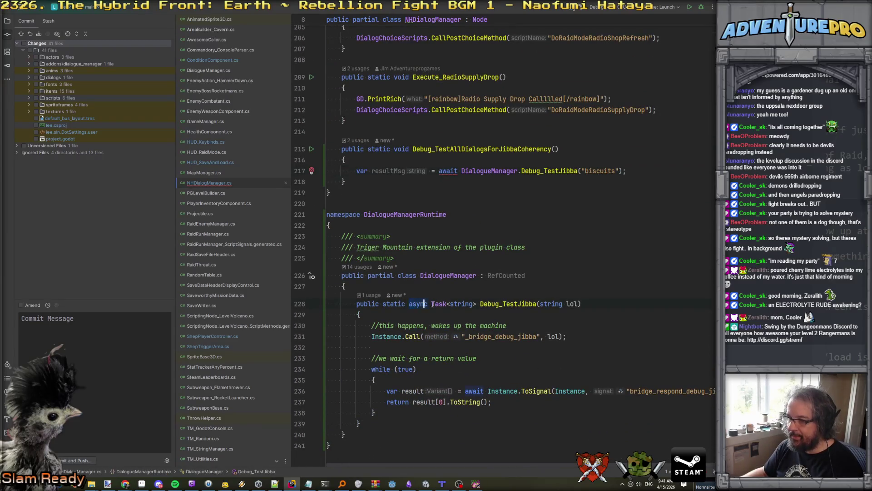
Search the project for async Task and GetNextDialogueLine usages to check async patterns
key(ctrl+shift+f)
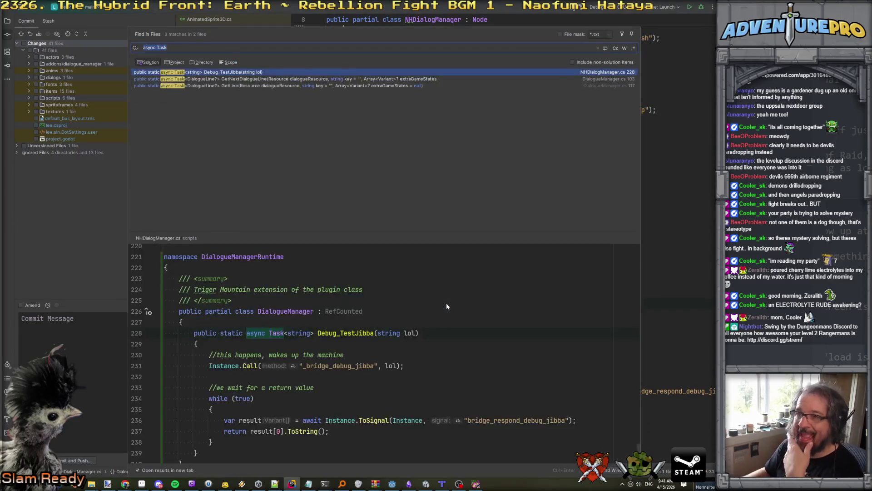
click(243, 79)
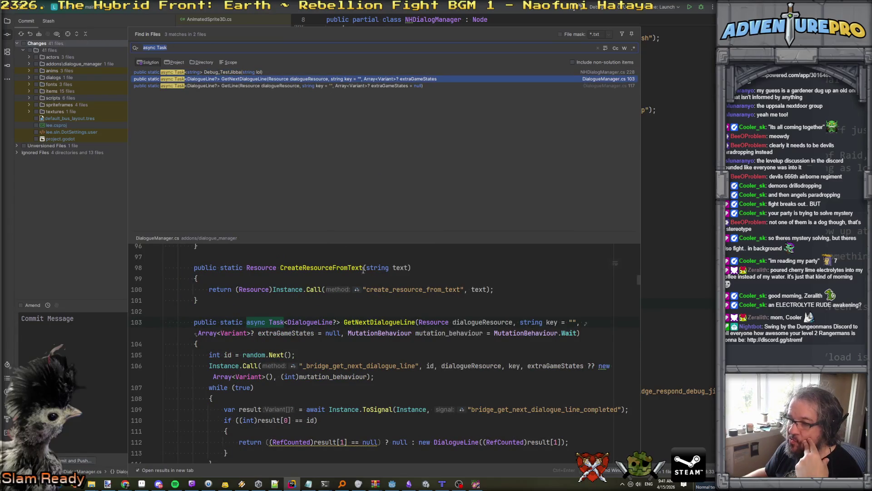
click(372, 323)
key(ctrl+shift+f)
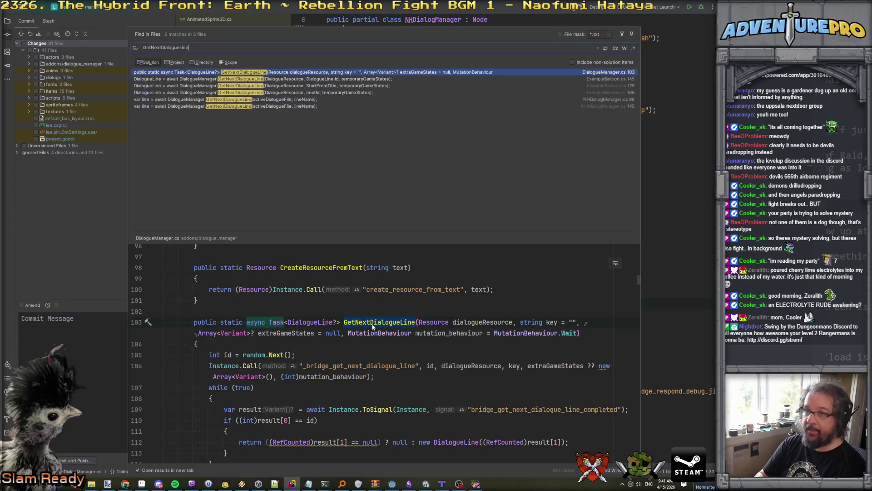
click(244, 85)
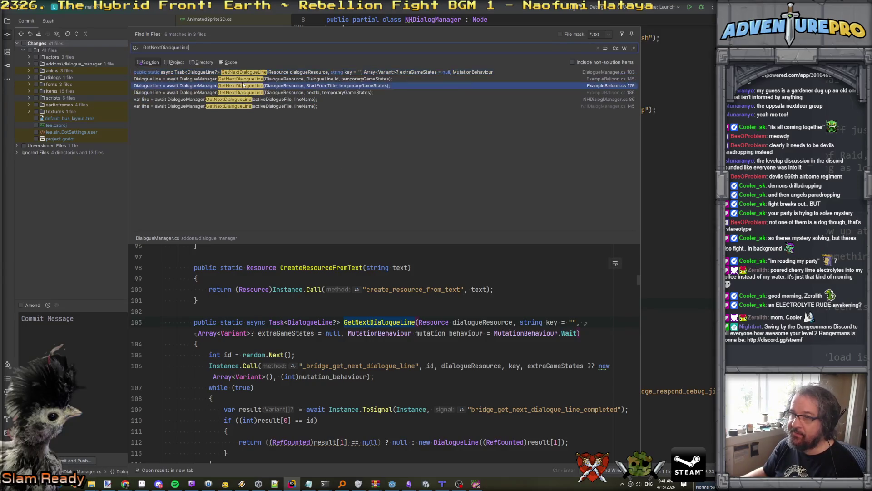
click(244, 79)
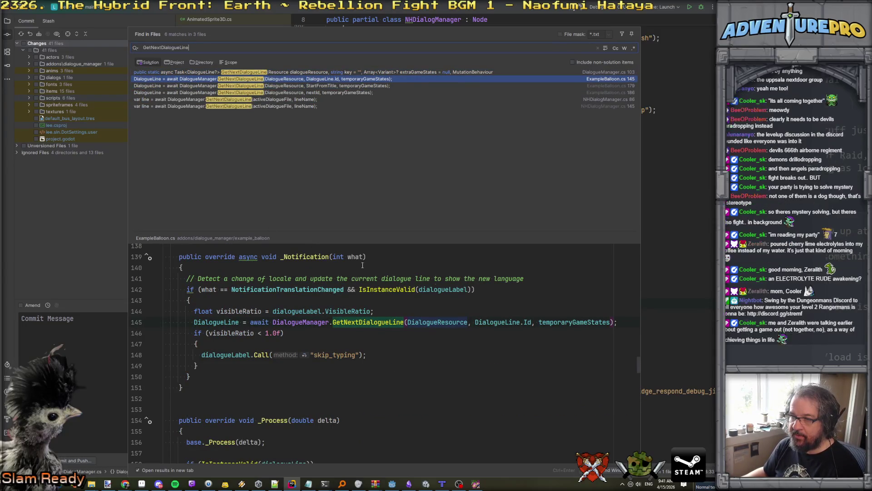
key(Escape)
Declare Debug_TestAllDialogsForJibbaCoherency as async void on line 215
click(394, 149)
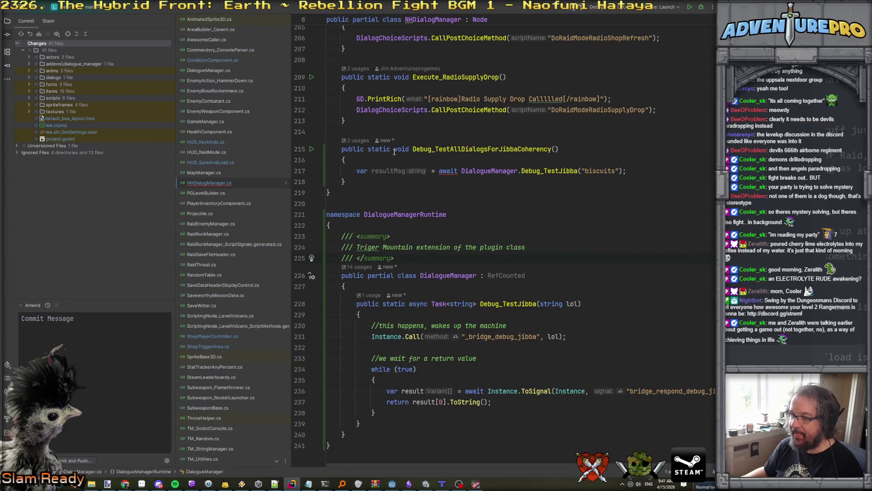
text(asyn)
key(Return)
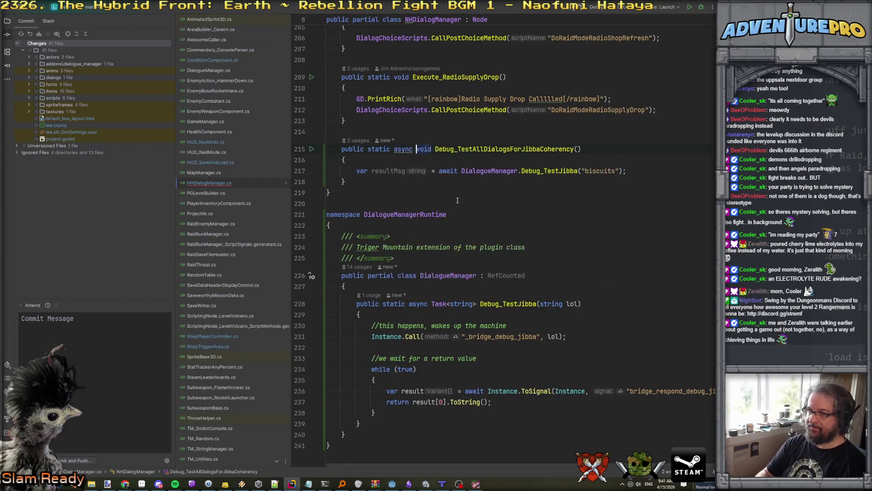
mouse_move(405, 148)
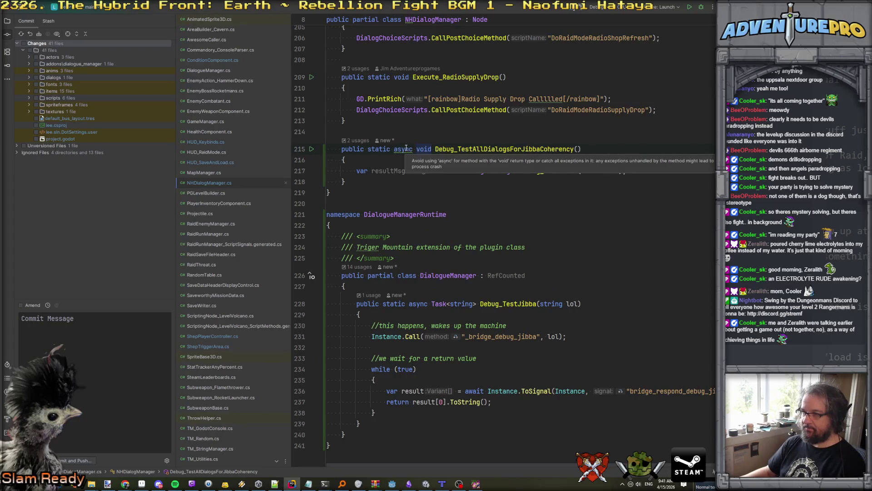
double_click(424, 149)
text(string)
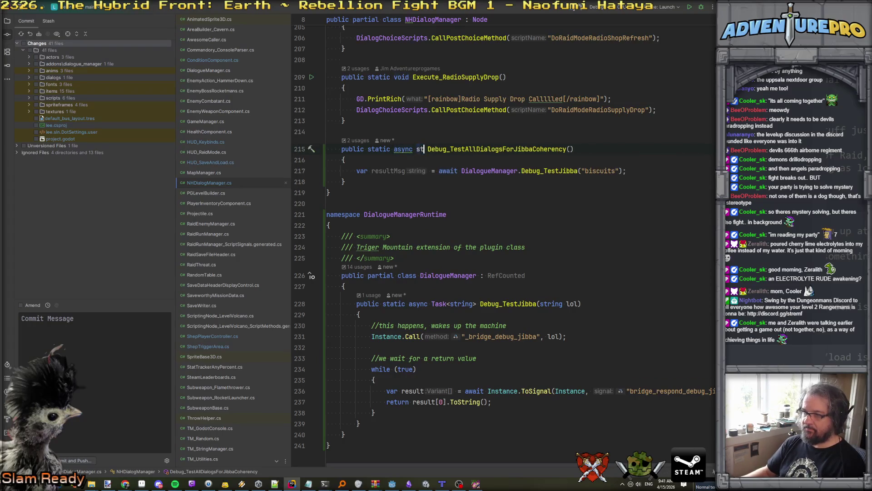
key(Down)
key(Down)
key(Down)
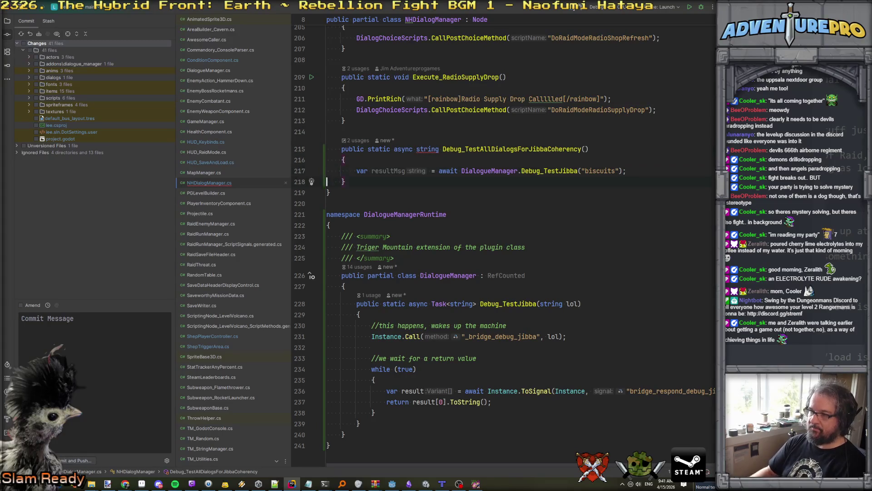
double_click(429, 150)
key(BackSpace)
text(void)
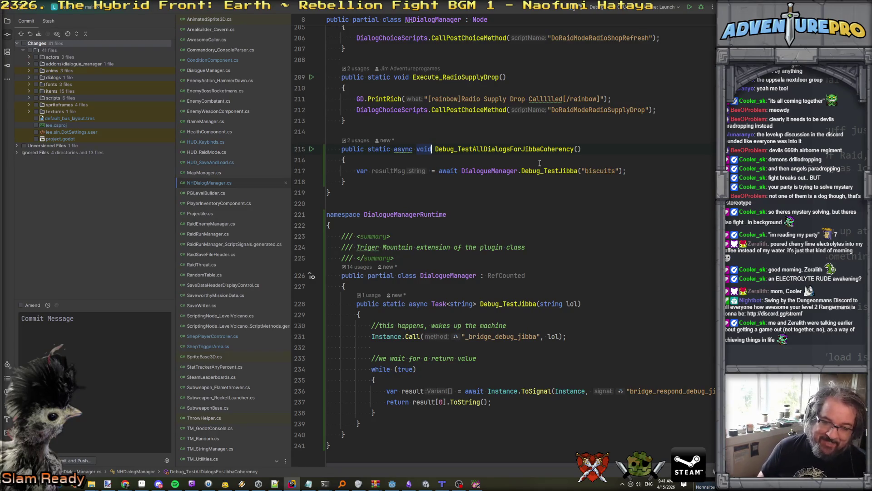
Start a new empty line below the resultMsg assignment
click(670, 175)
key(Return)
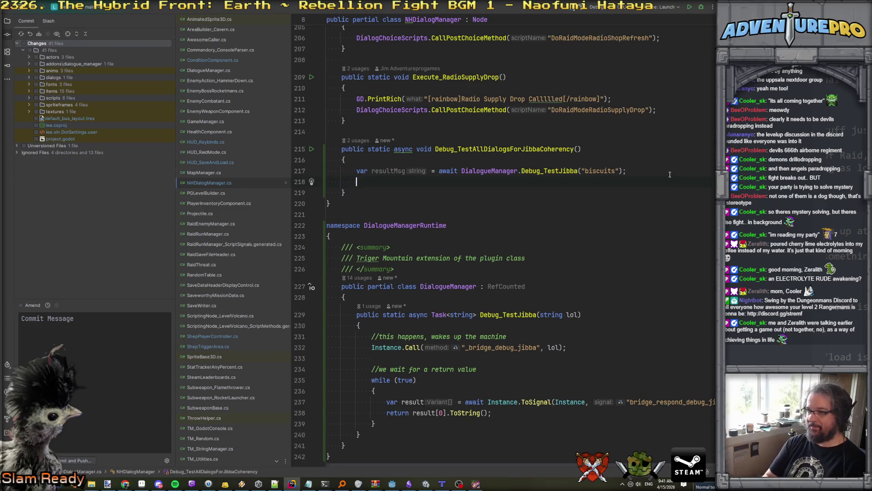
text(return)
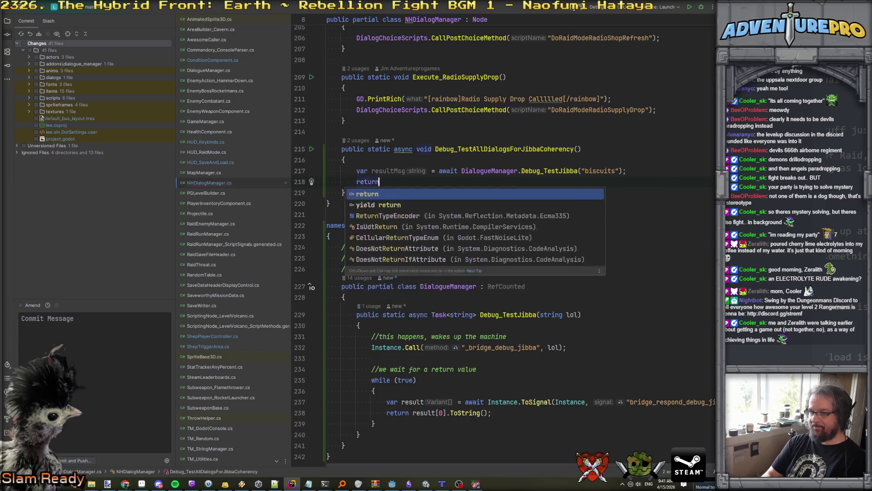
key(BackSpace)
key(BackSpace)
key(BackSpace)
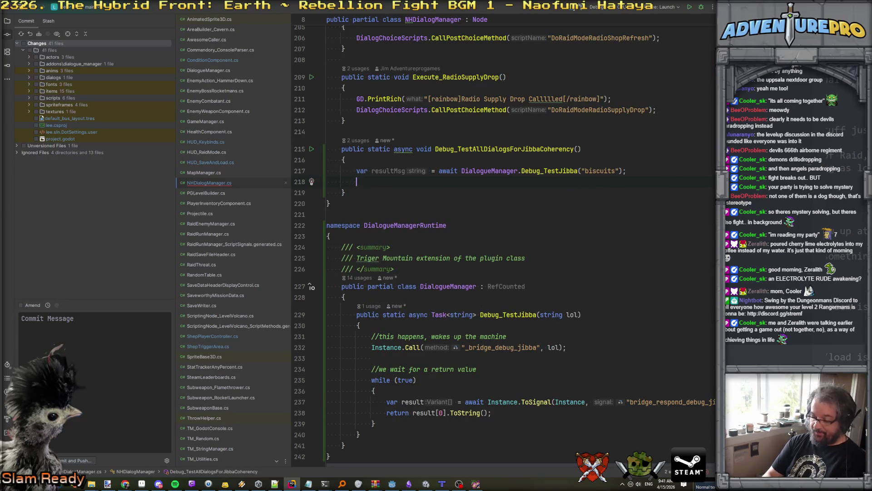
Insert GD.PrintRich with a $"[rainbow] interpolated string below the resultMsg line
text(GD.P)
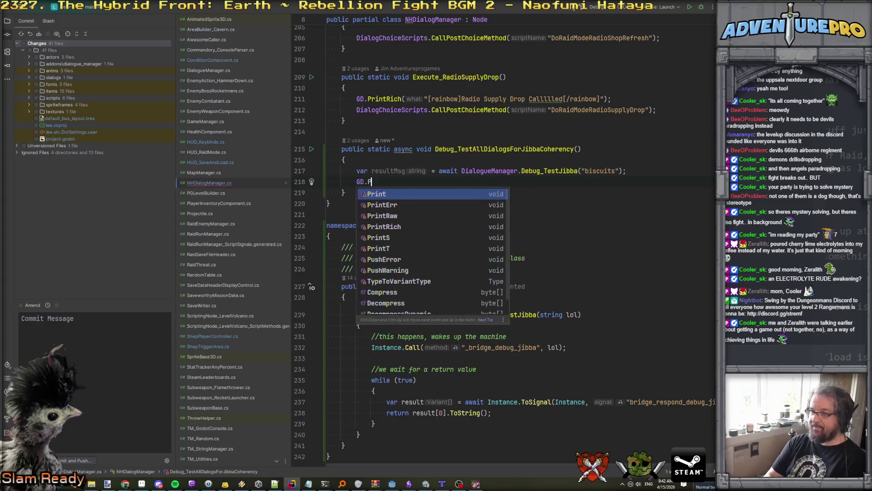
key(Down)
key(Down)
key(Down)
key(Return)
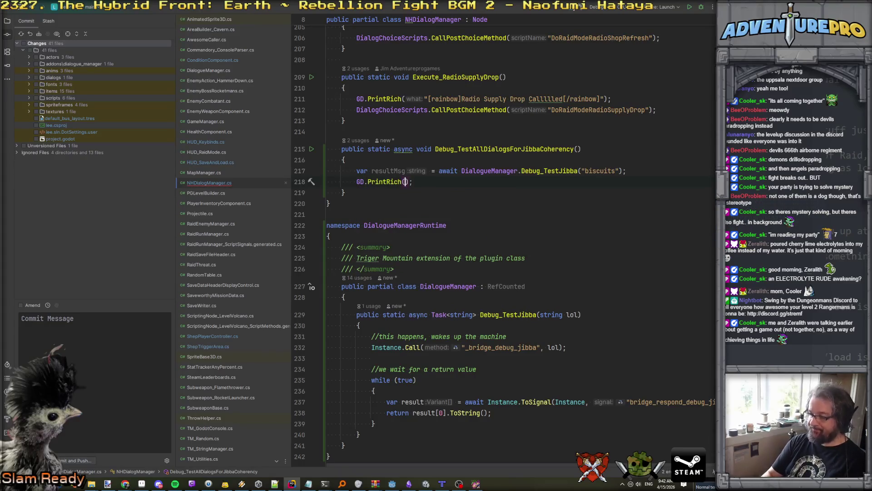
text($")
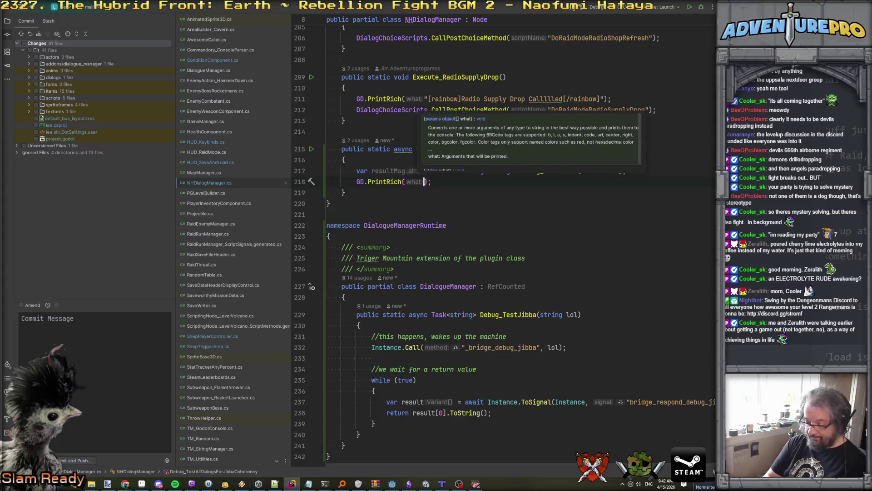
text([rainbpw)
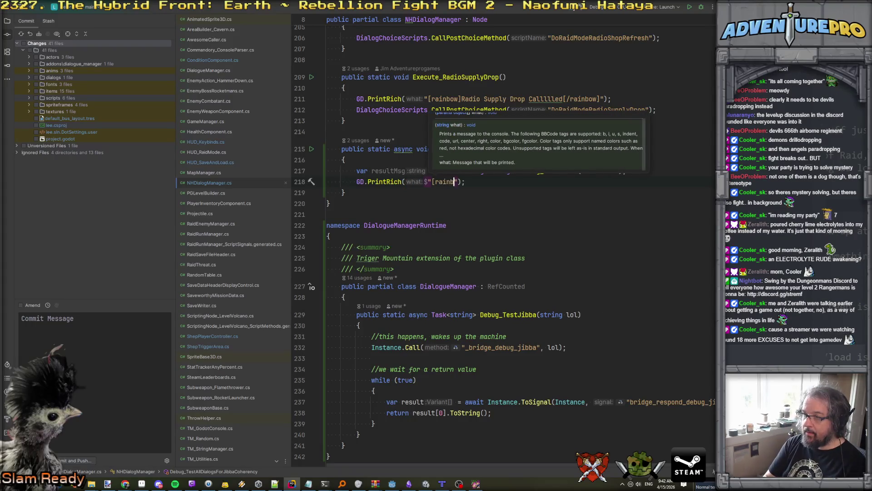
key(BackSpace)
key(BackSpace)
text(ow])
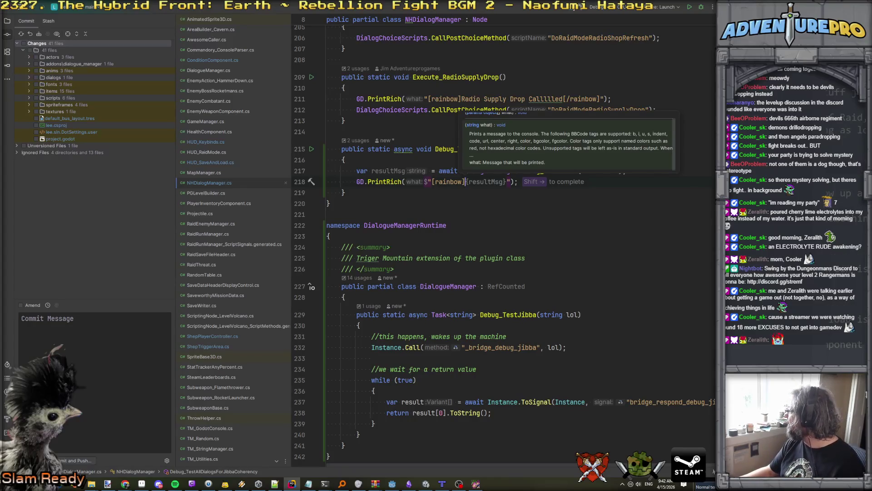
key(Escape)
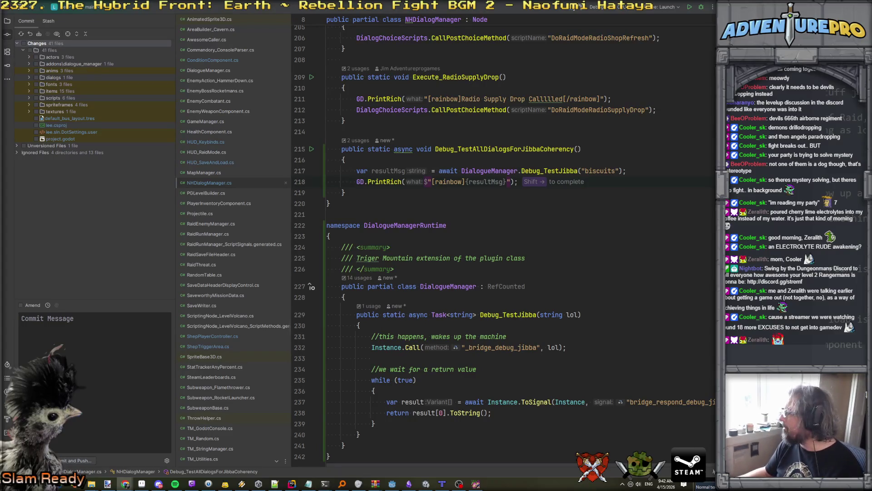
Place the caret just inside the closing quote of the PrintRich string
click(488, 228)
click(503, 180)
key(Left)
key(Left)
key(Left)
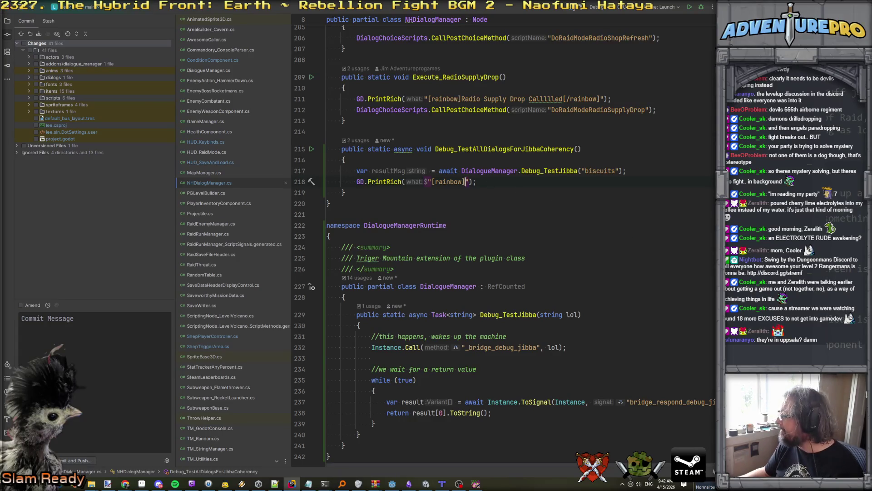
key(alt+Tab)
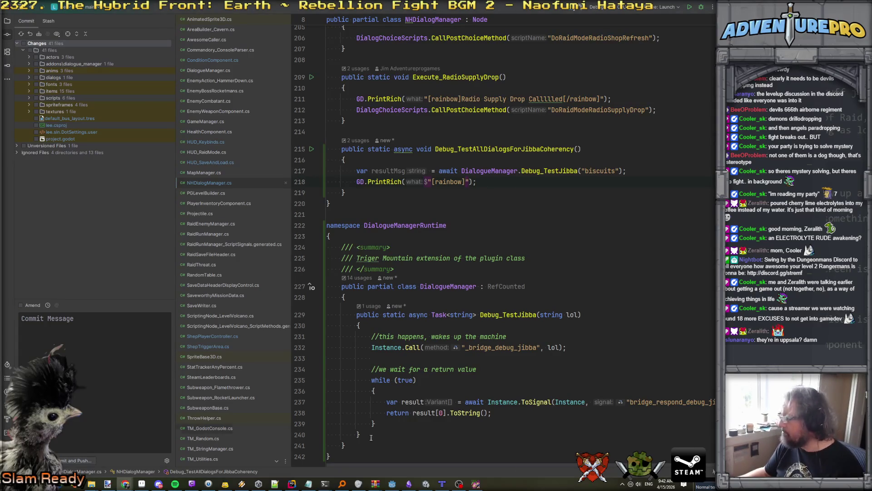
key(alt+Tab)
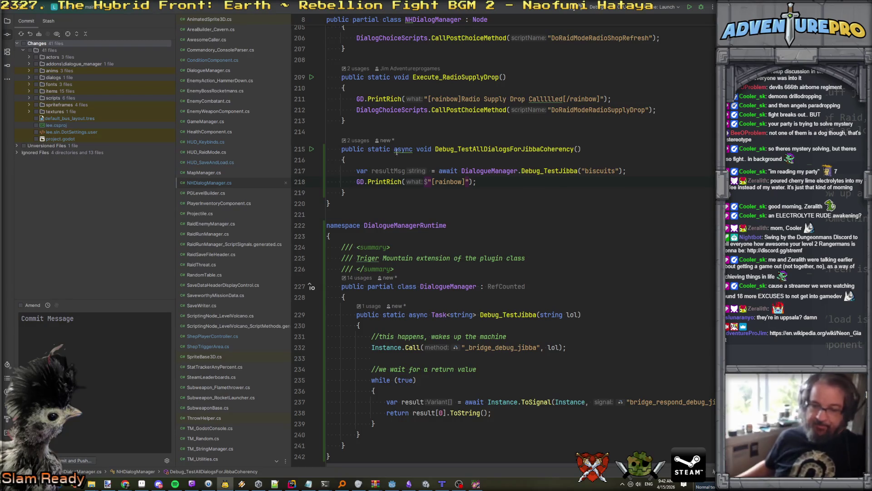
key(alt+Tab)
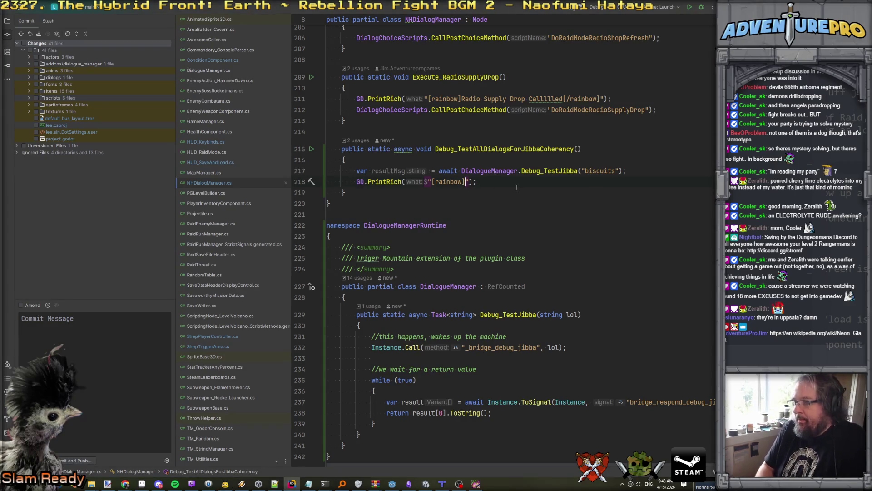
Complete the string as "The reply is: {resultMsg}" followed by a closing [/rainbow] tag
text(You said)
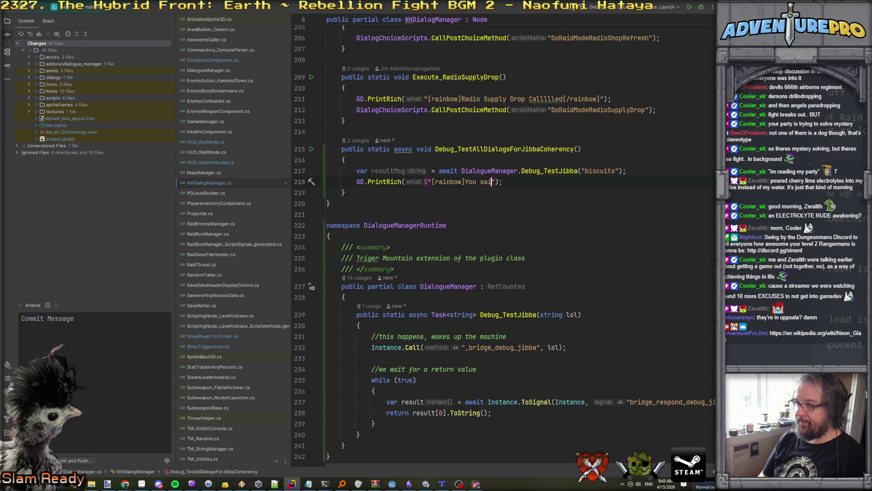
key(BackSpace)
key(BackSpace)
key(BackSpace)
text(Te)
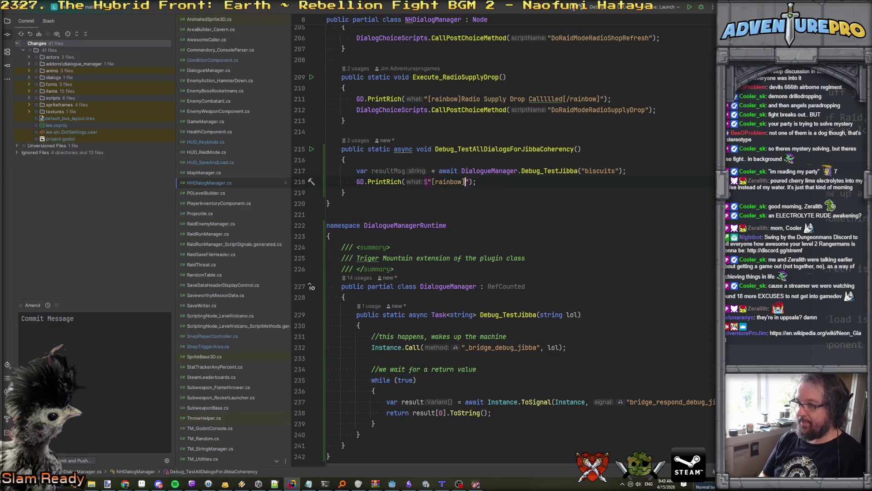
key(BackSpace)
text(he reply is: )
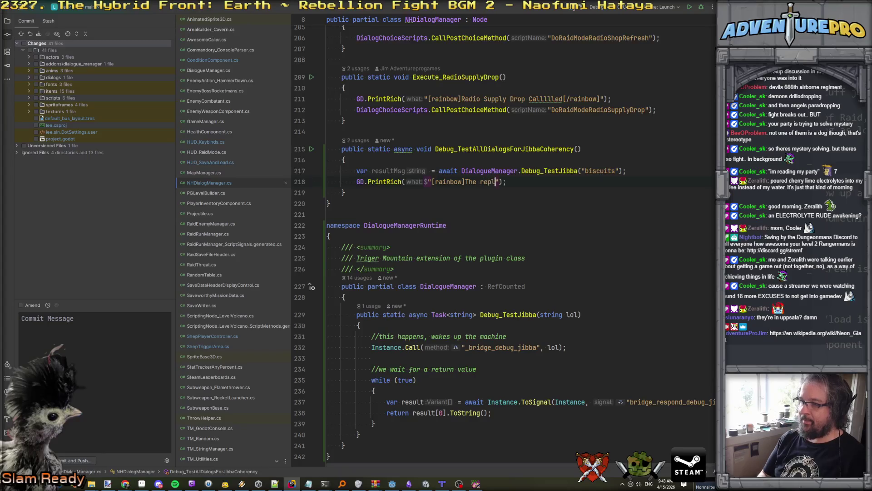
text({res)
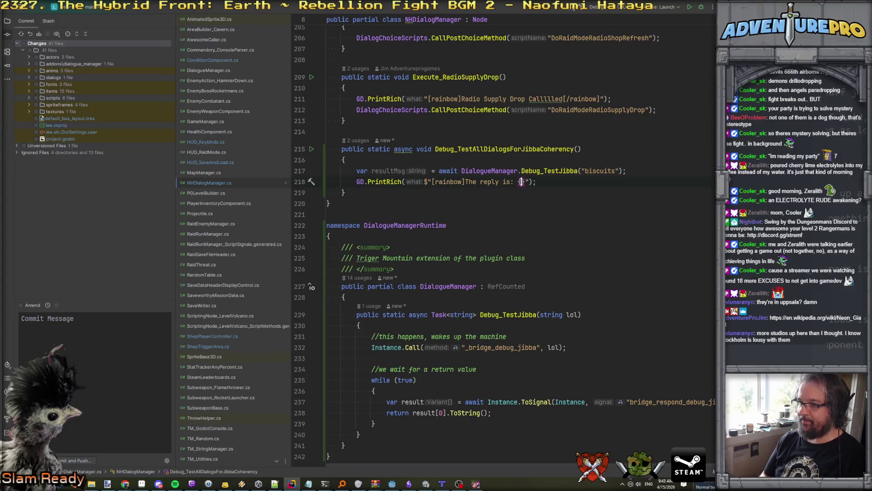
key(Return)
key(Right)
text([/c)
text(ainbow])
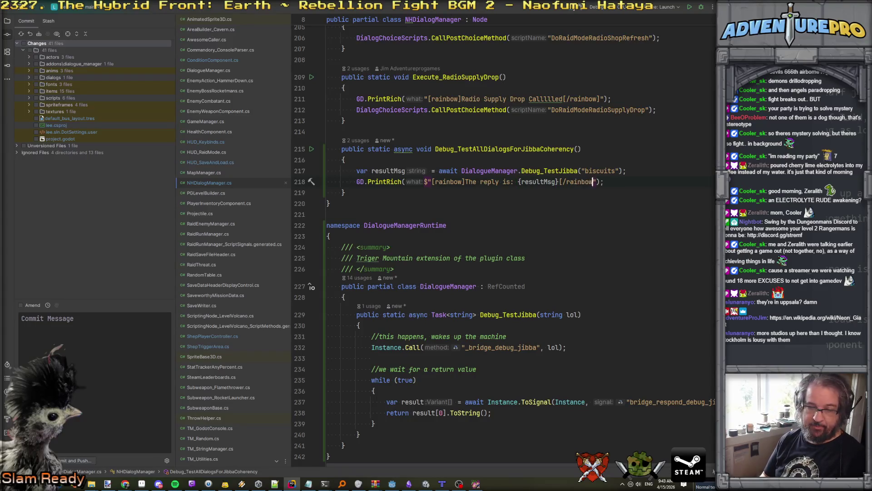
Tidy the lines after the print call and select the Debug_TestAllDialogsForJibbaCoherency method name
click(326, 193)
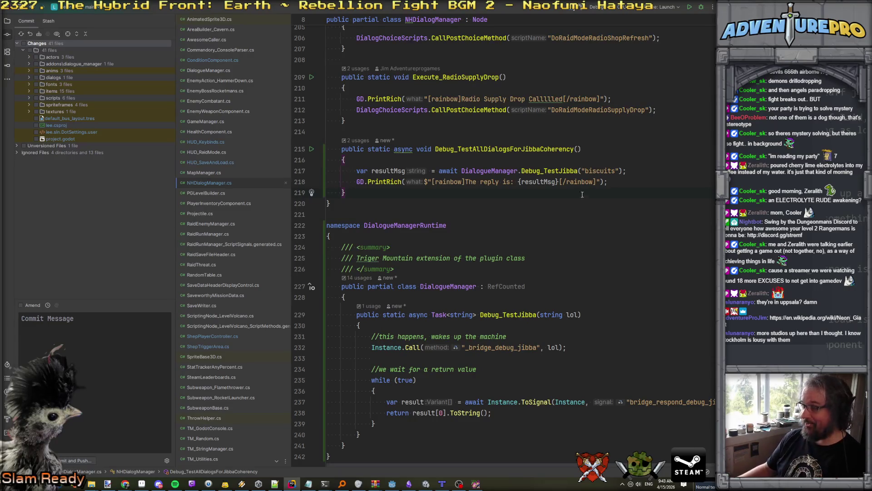
click(650, 184)
key(Return)
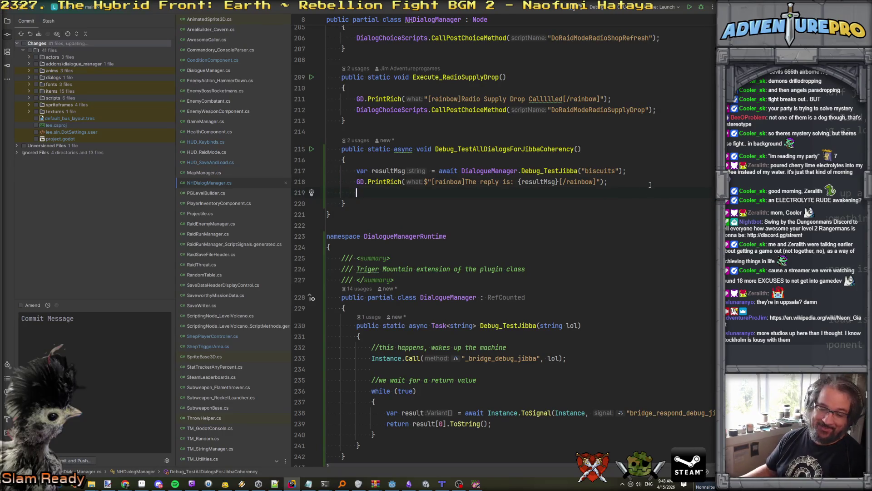
key(BackSpace)
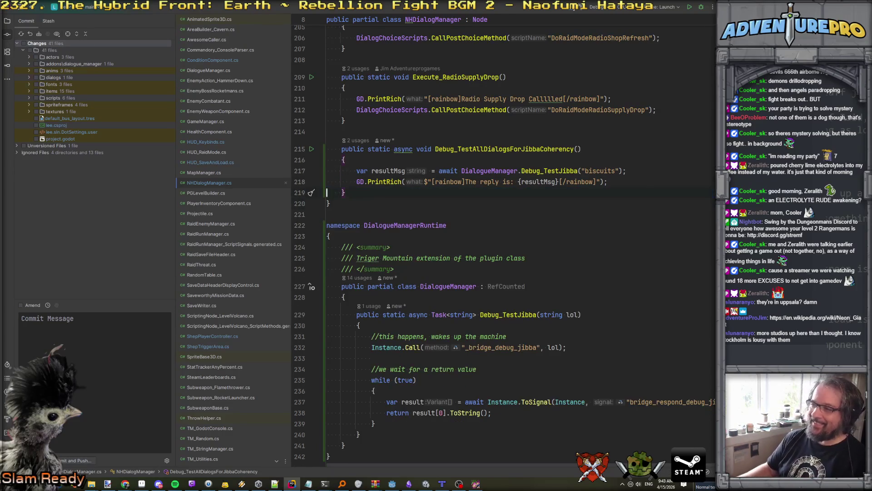
double_click(468, 151)
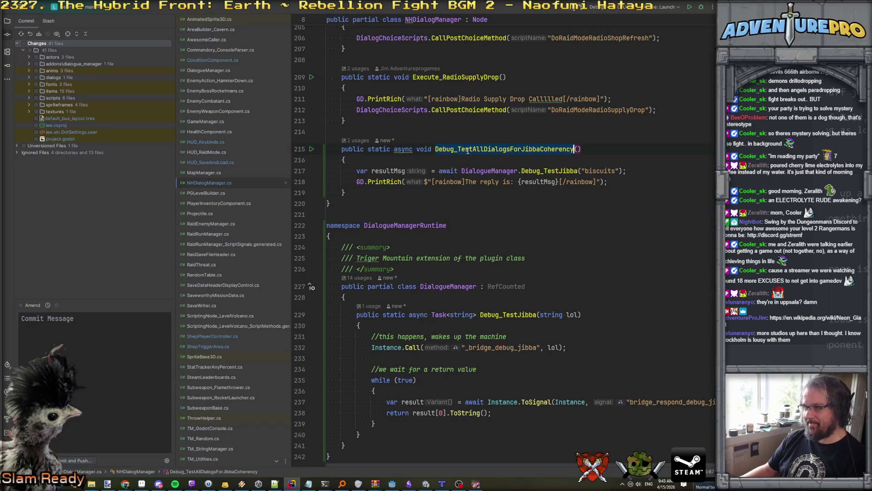
Go to the method's usage in Commandory_ConsoleParser.cs and open a line after the lookat case
ctrl+click(468, 151)
scroll(463, 212, down, 20)
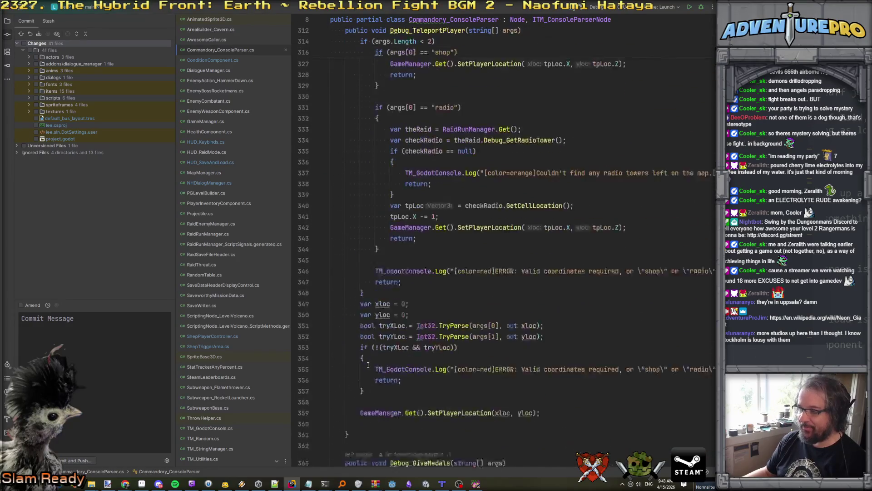
scroll(367, 364, down, 8)
scroll(368, 365, down, 20)
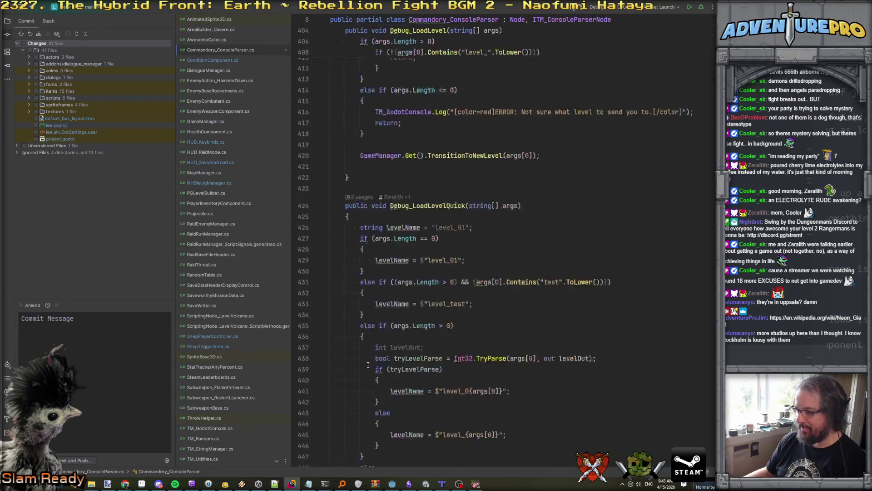
scroll(499, 250, up, 20)
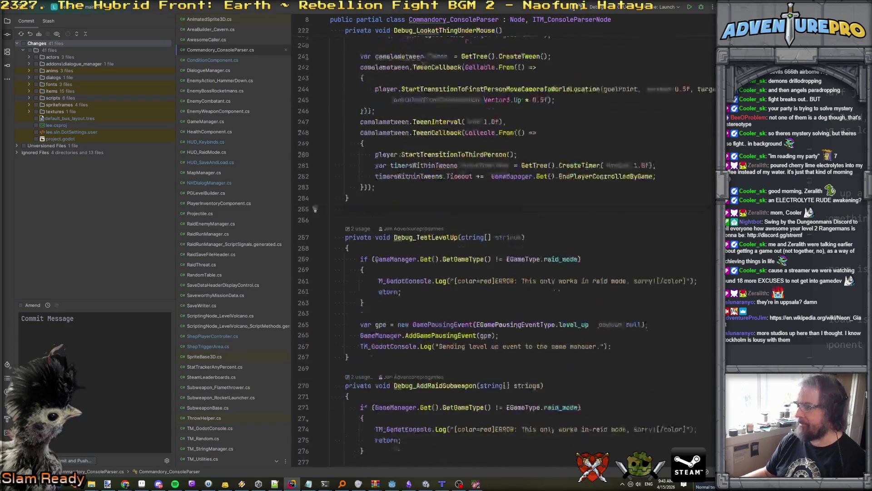
scroll(465, 206, down, 5)
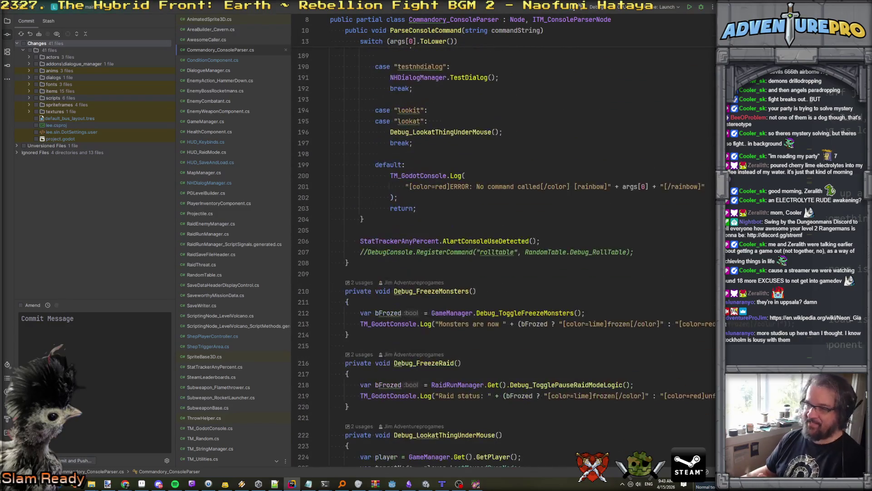
click(464, 206)
key(Return)
key(Return)
Add case "testdialogs" calling NHDialogManager.Debug_TestAllDialogsForJibbaCoherency() followed by break
text(case ")
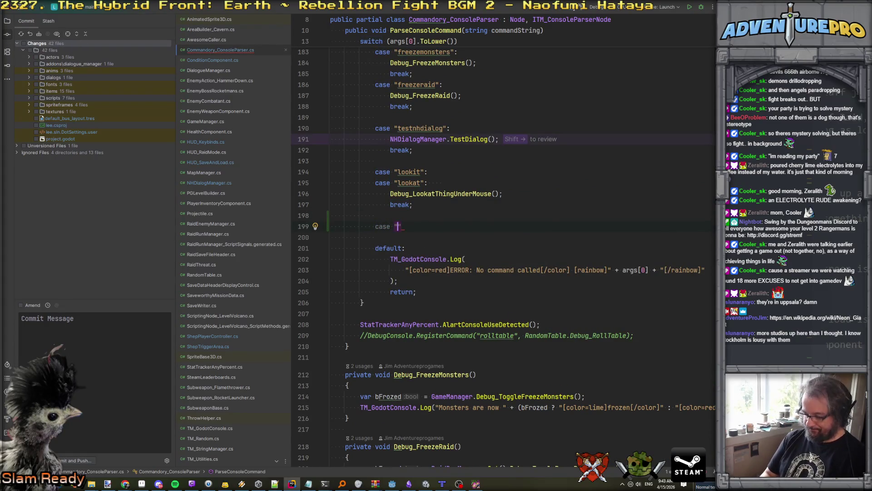
text(testdialogs)
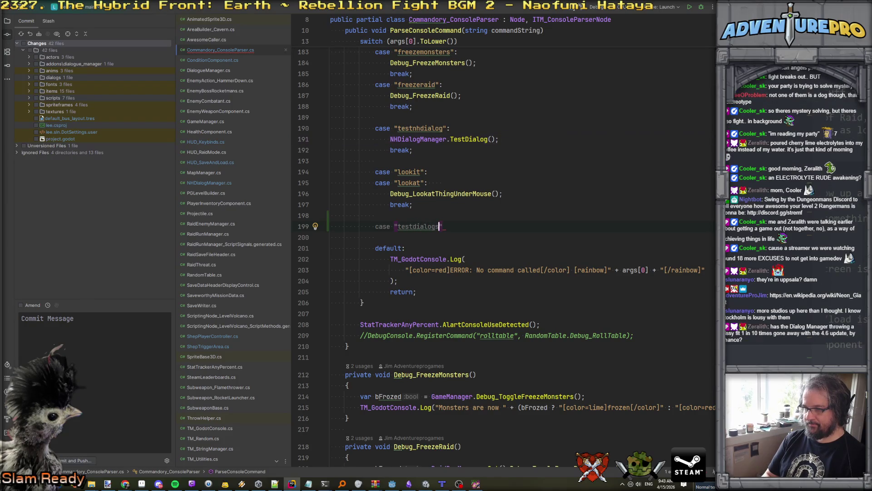
text(":)
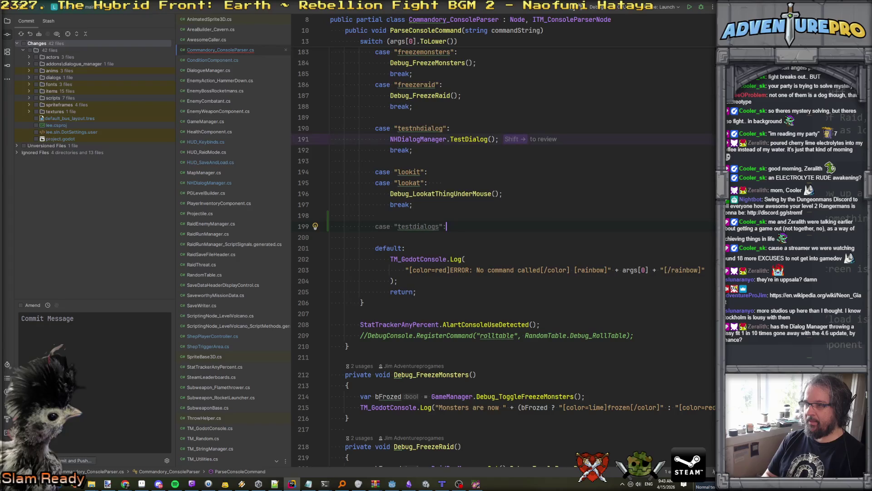
key(BackSpace)
key(BackSpace)
key(BackSpace)
key(BackSpace)
key(BackSpace)
text(da)
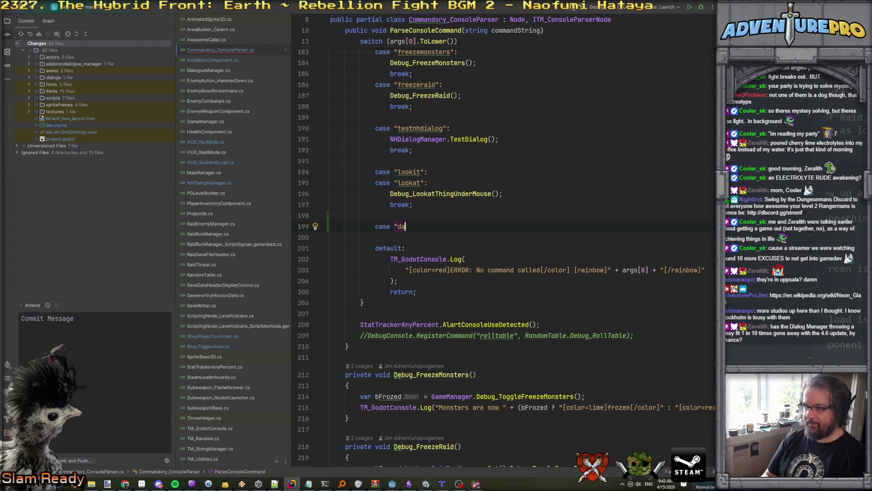
text(alogs)
key(BackSpace)
key(BackSpace)
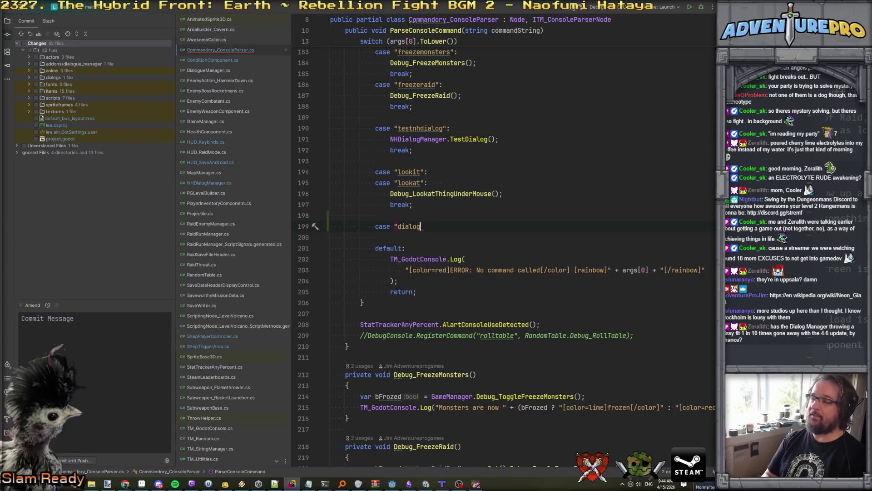
key(BackSpace)
key(BackSpace)
key(BackSpace)
text(test)
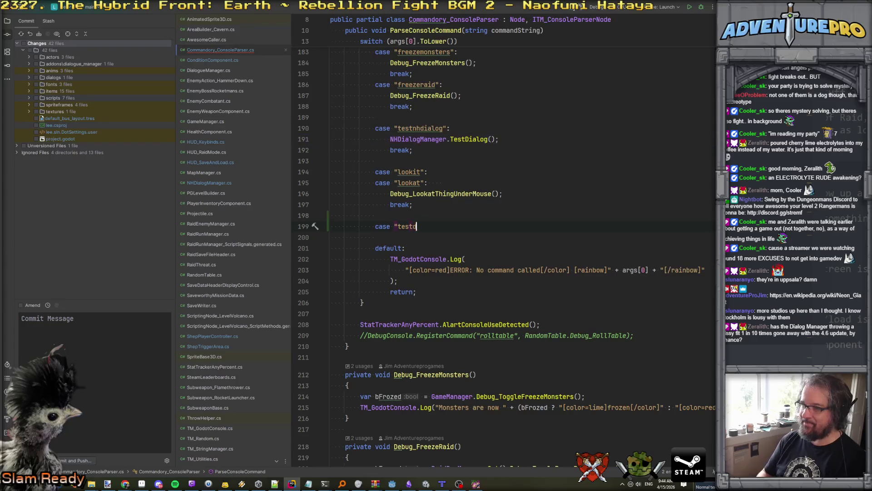
text(dialogs")
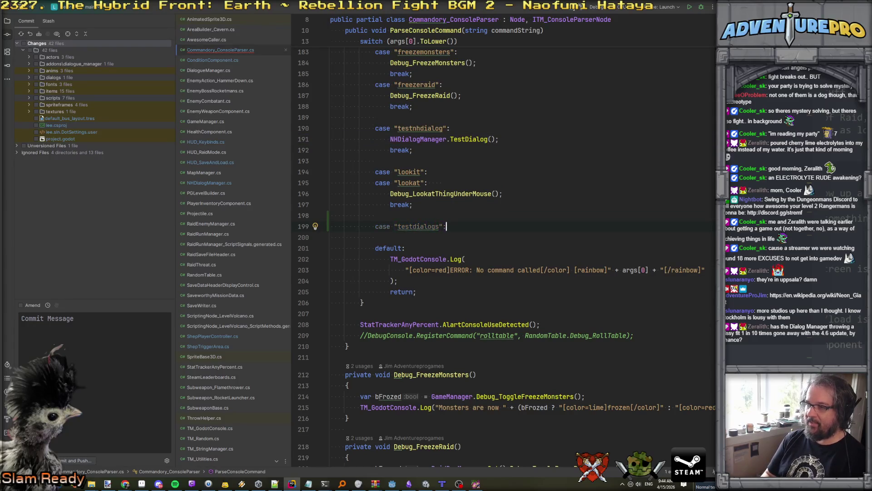
text(:)
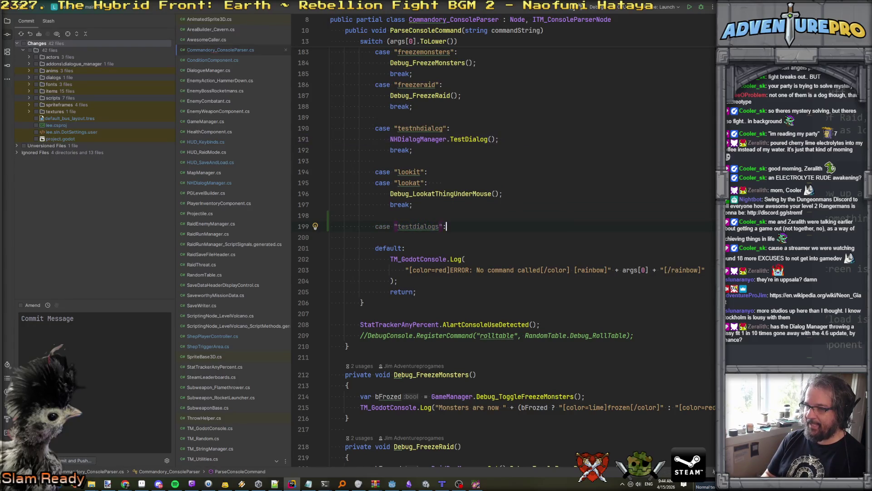
key(Return)
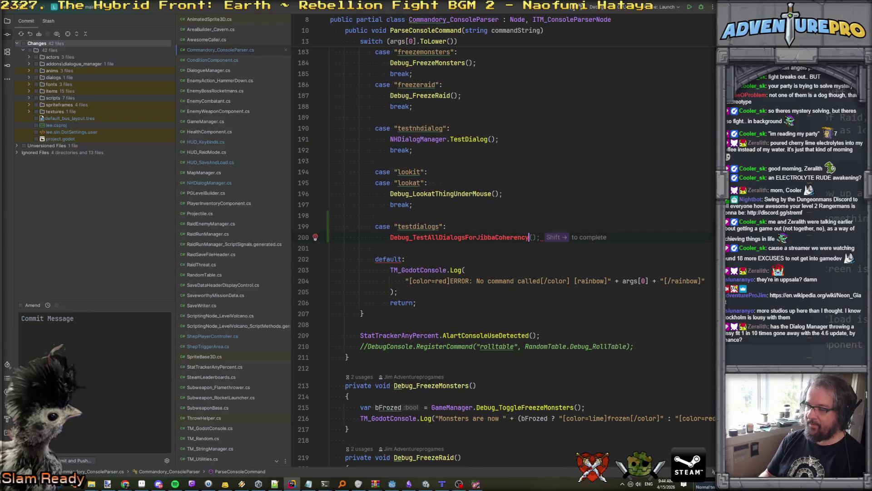
text(Dialog)
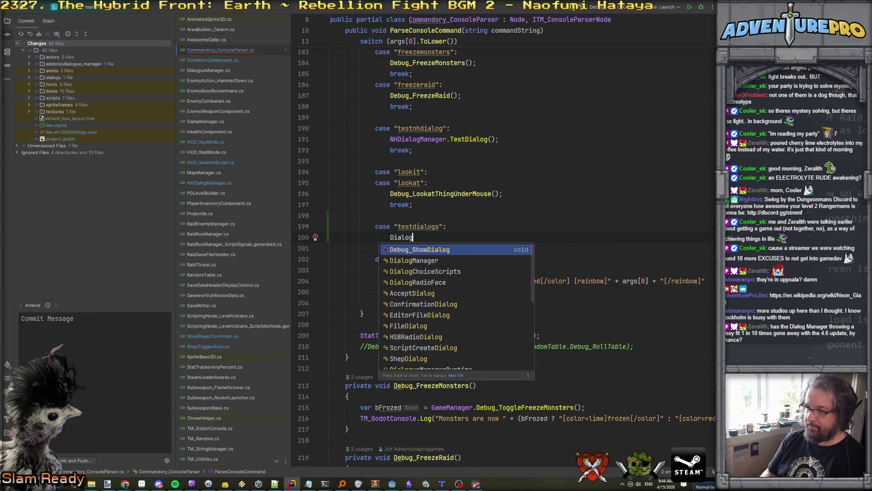
key(Down)
key(BackSpace)
key(BackSpace)
key(BackSpace)
text(NH)
key(Tab)
key(Tab)
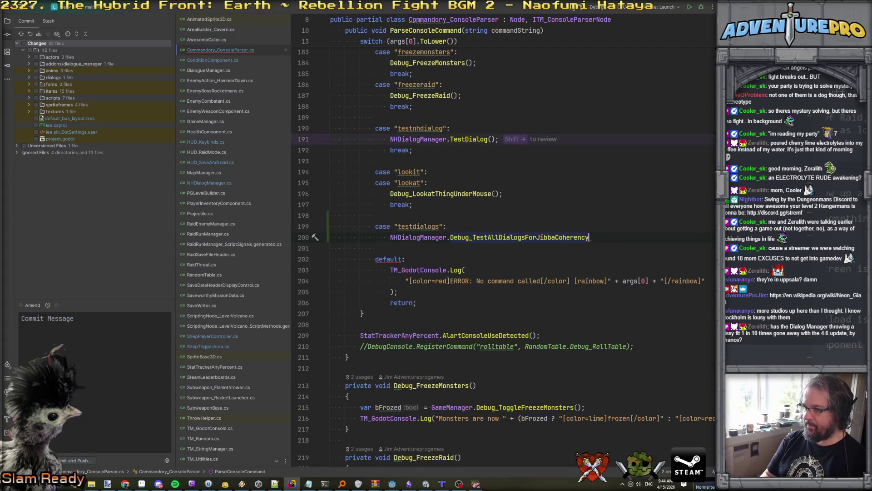
key(Return)
text(break;)
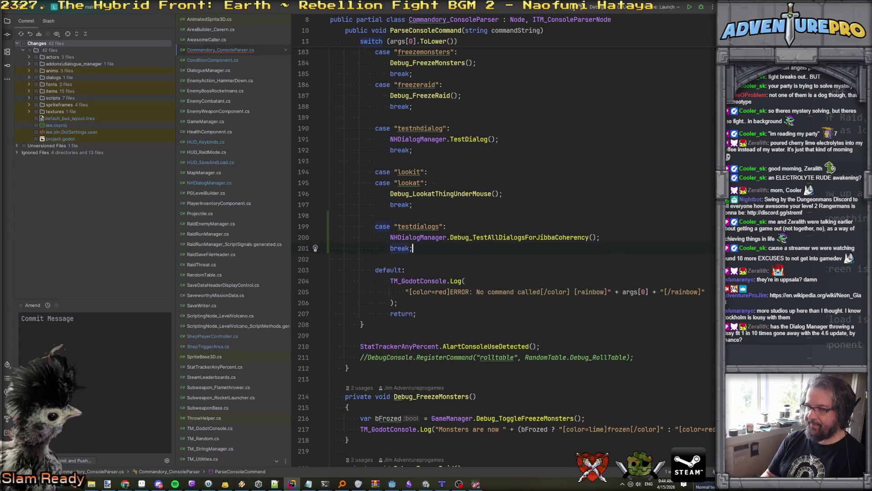
Delete the old testnhdialog case and run the game to try the command
drag(443, 157, 285, 113)
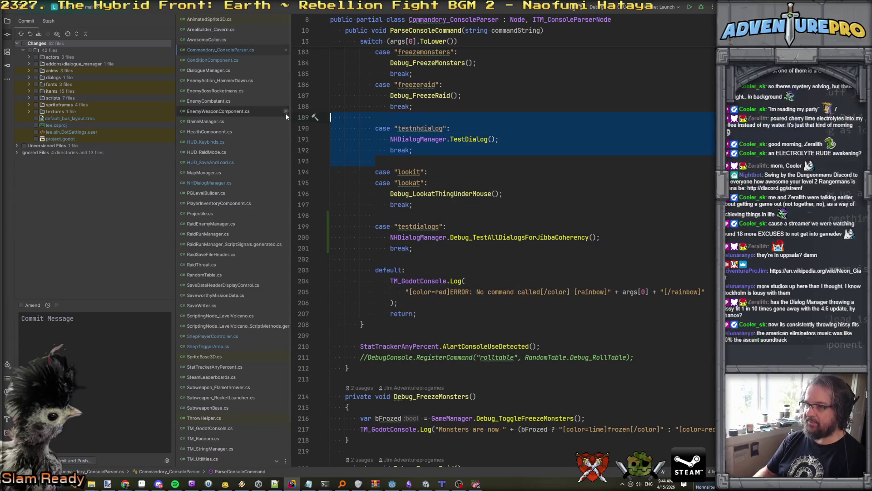
key(Delete)
click(651, 157)
click(603, 149)
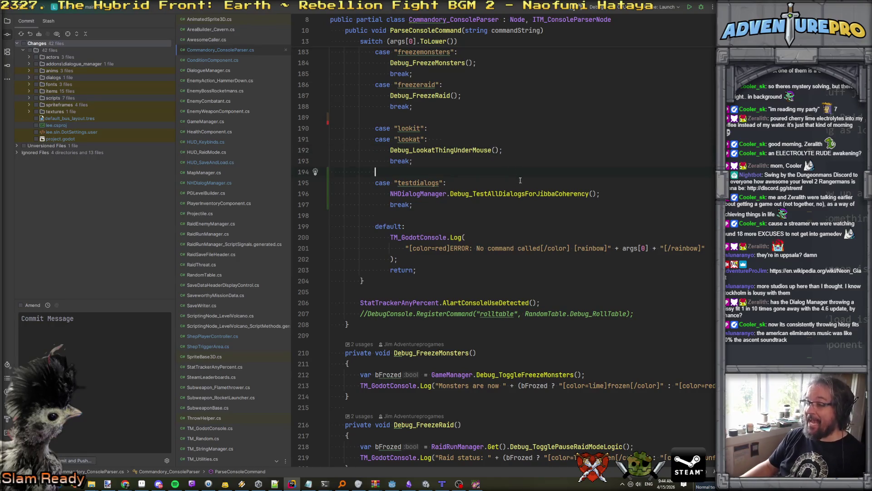
key(Down)
key(Down)
key(Down)
Close the running game and relaunch it from level_xx via the Debug From field
scroll(521, 189, up, 3)
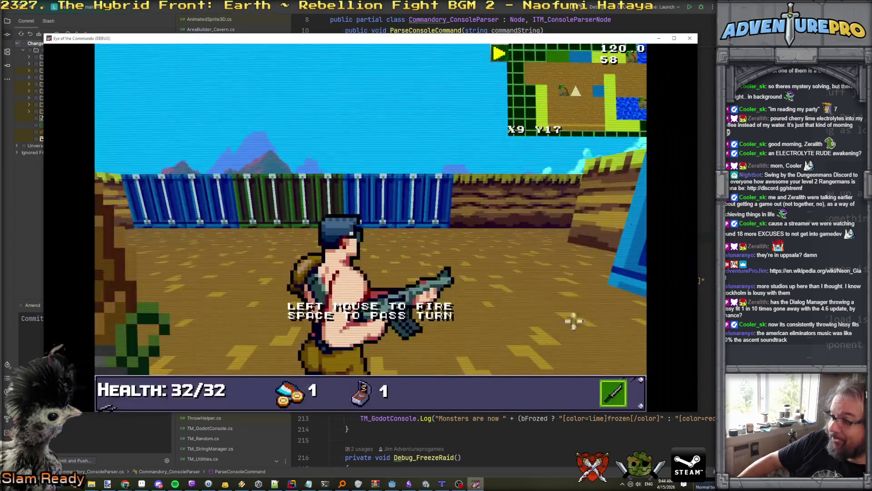
click(689, 38)
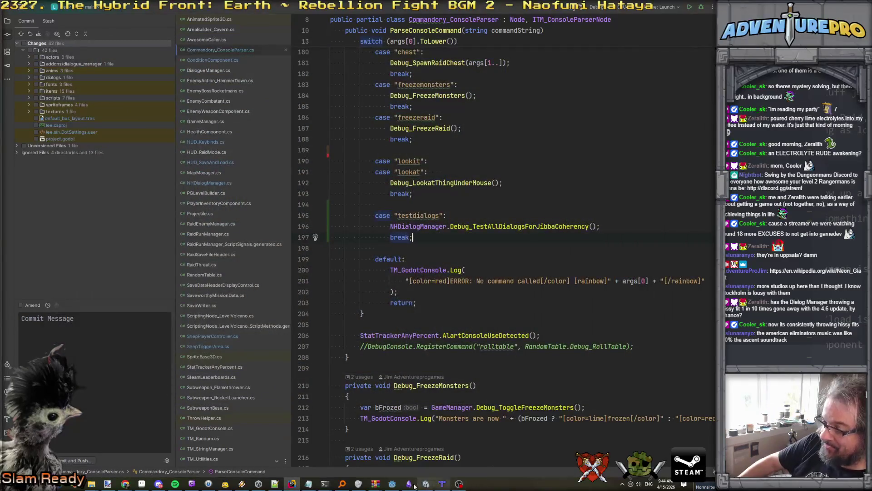
click(388, 485)
click(507, 19)
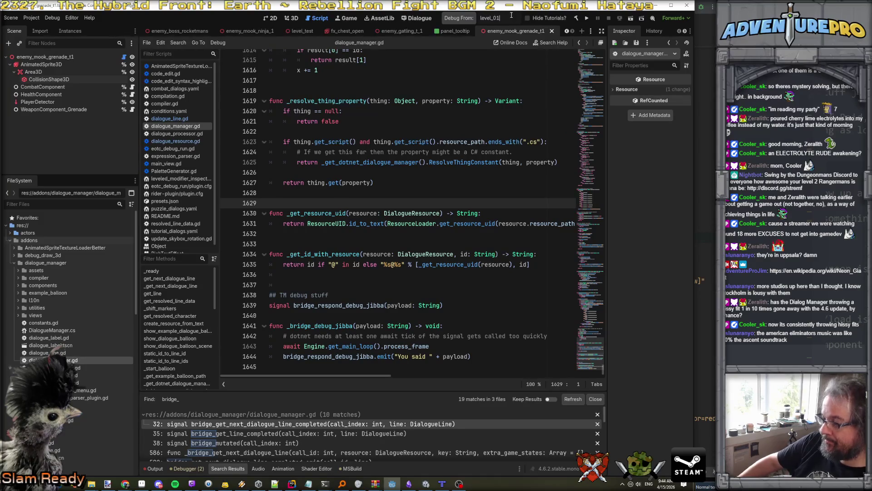
key(BackSpace)
key(BackSpace)
key(Return)
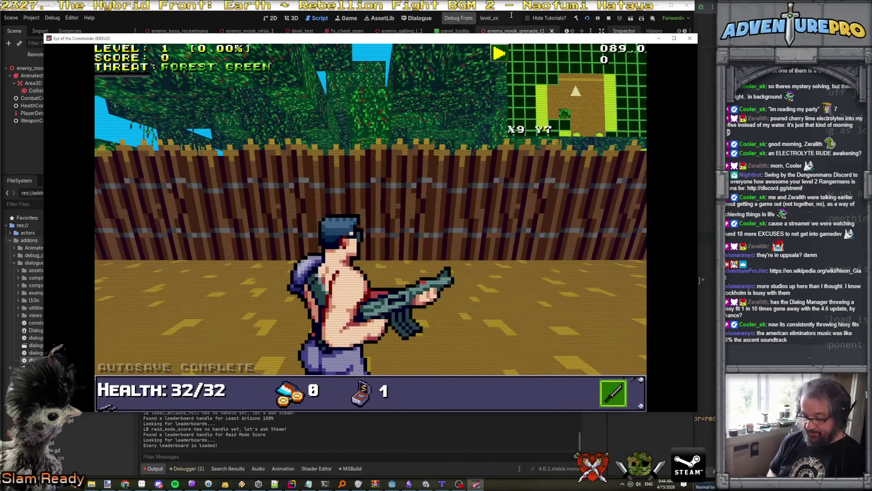
Run TESTDIALOGS in the in-game console so the reply prints, then leave the game
key(grave)
text(TESTDIALOGS)
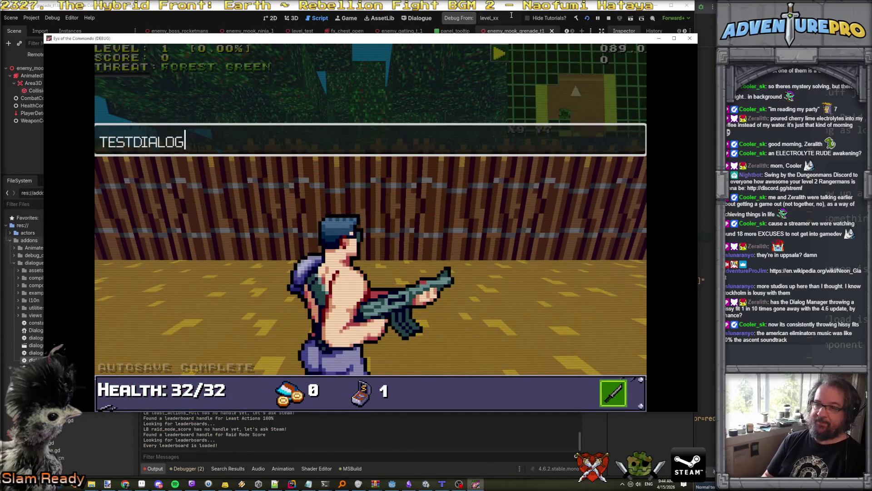
key(Return)
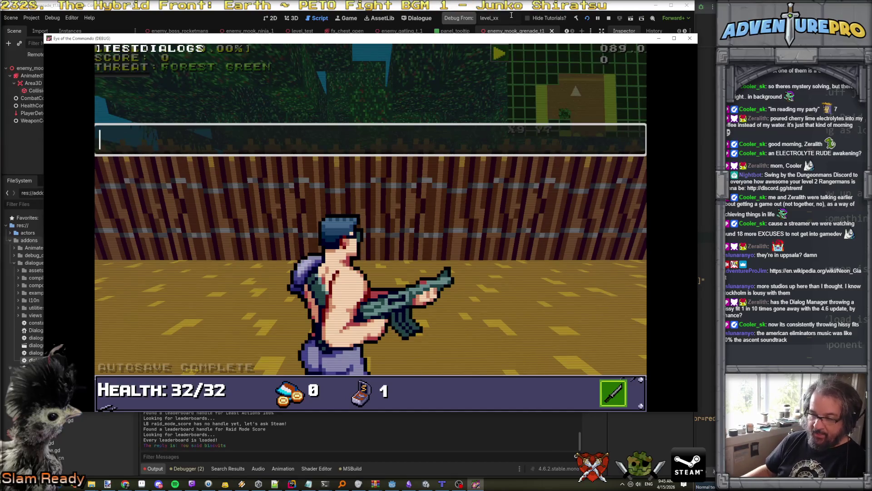
click(192, 448)
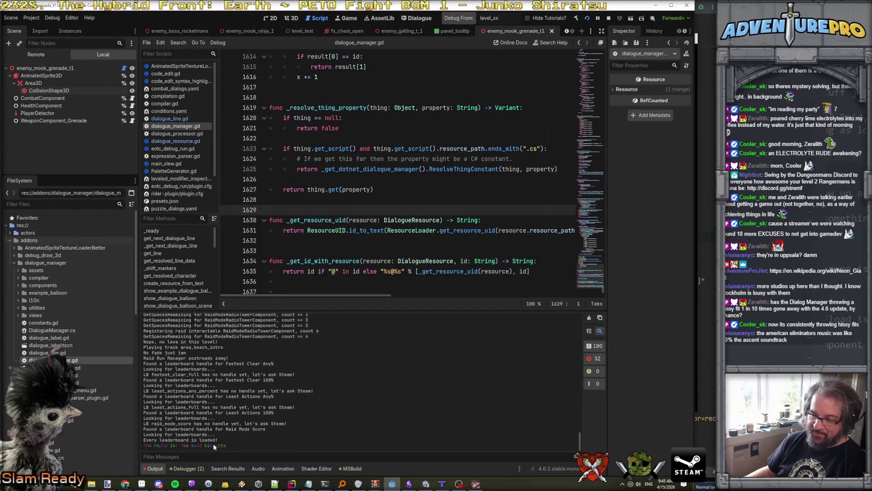
Return to the _bridge_debug_jibba function in dialogue_manager.gd and add a new line below it
scroll(438, 249, down, 3)
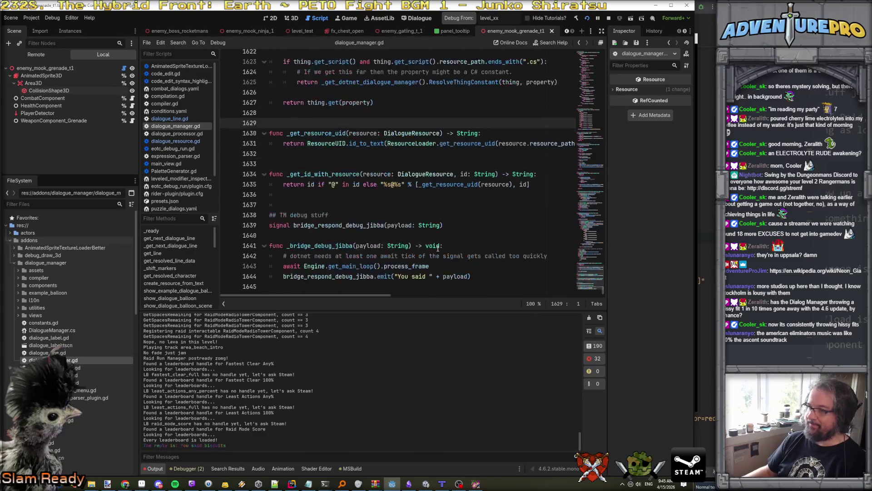
click(409, 276)
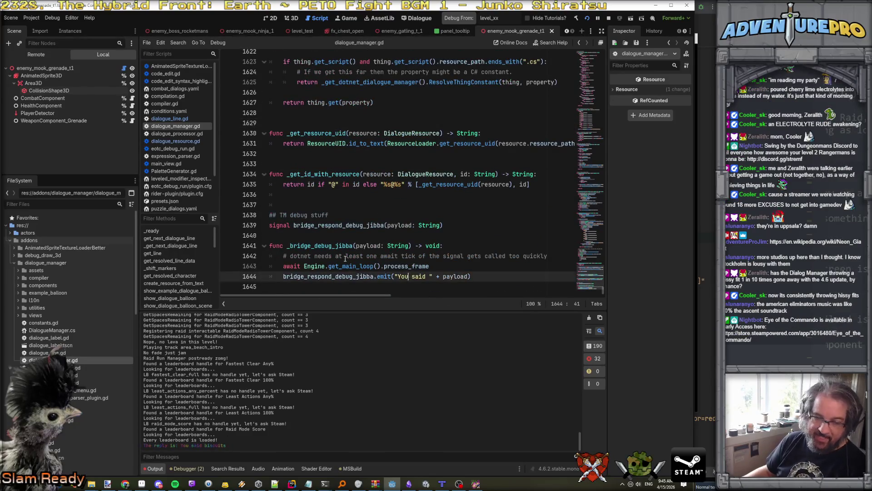
click(336, 225)
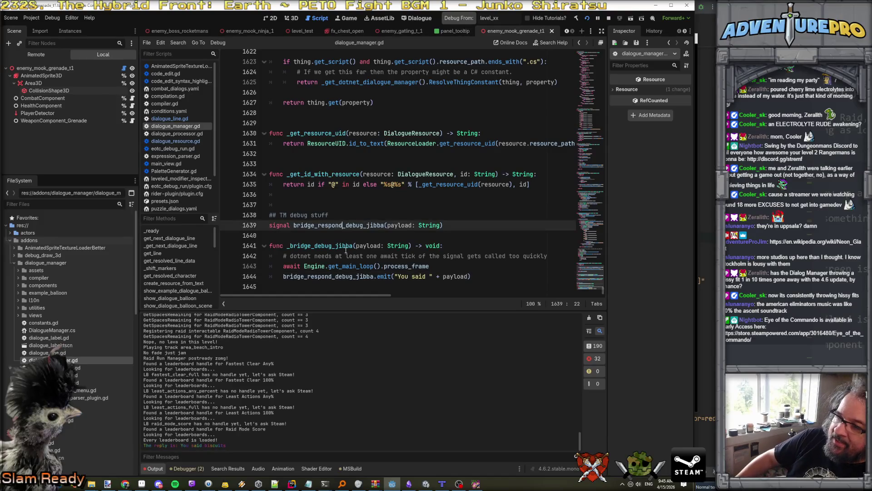
double_click(320, 245)
click(398, 276)
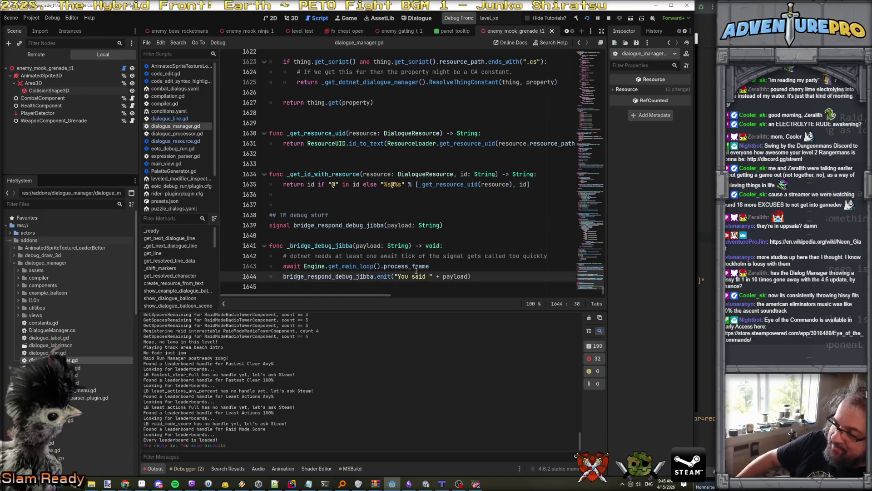
scroll(453, 269, up, 2)
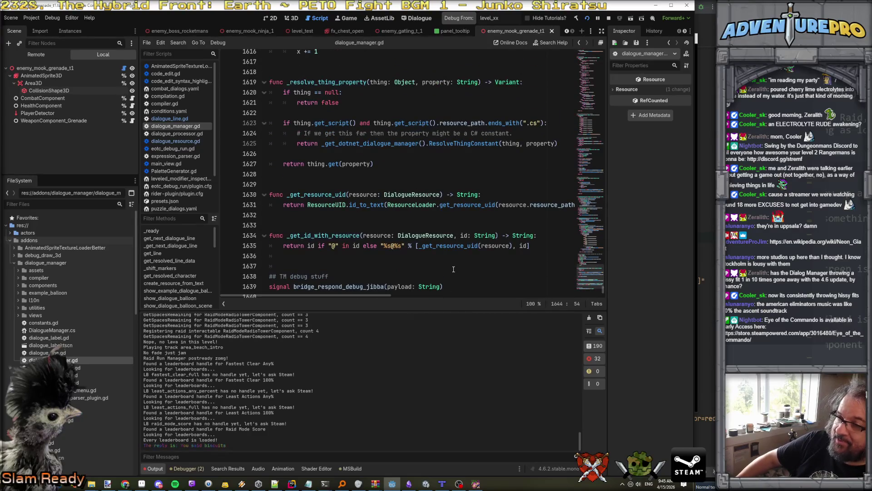
scroll(449, 276, down, 2)
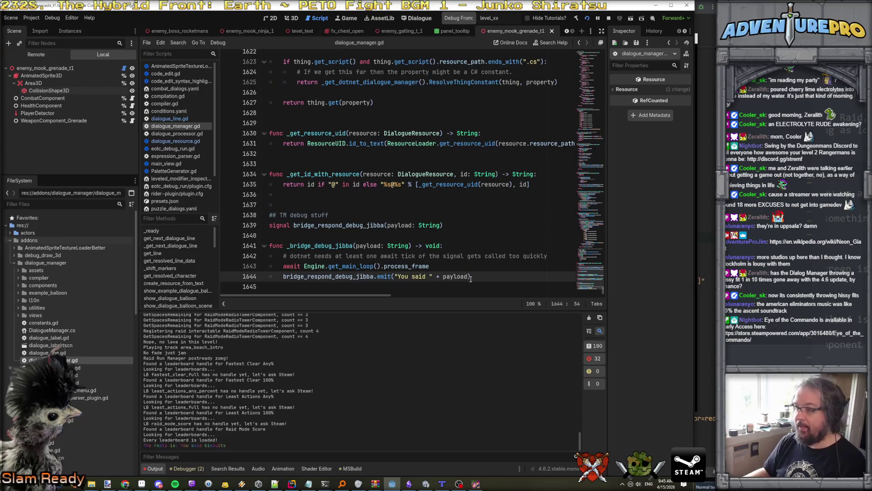
key(Return)
key(Return)
Declare func _bridge_debug_test_all_lines_in_resource(targetDialog: DialogueResource) -> void
text(fu)
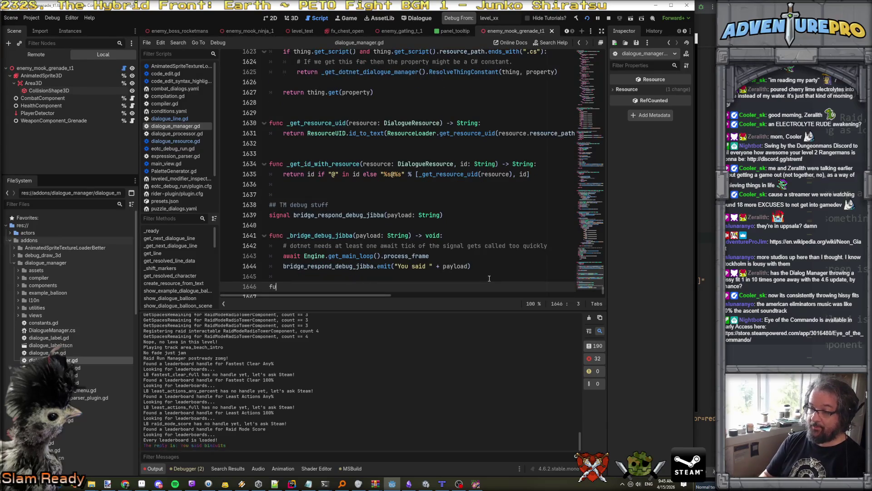
text(nc _bridge_d)
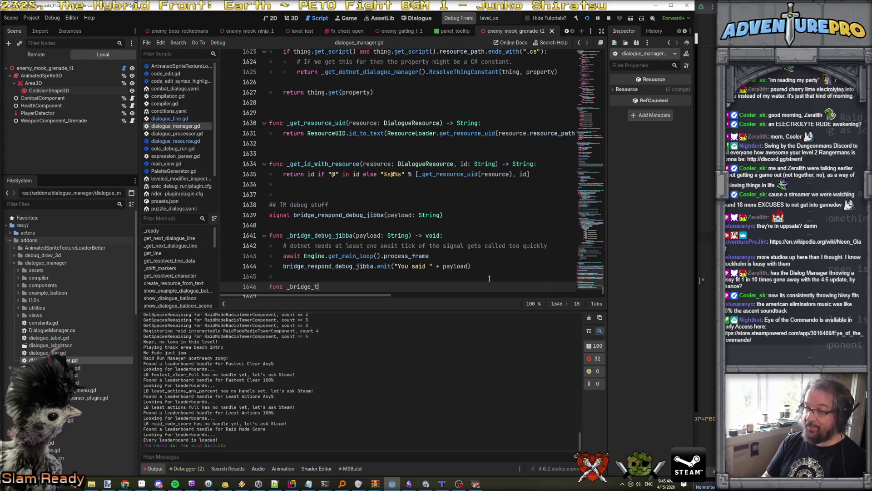
text(ebnug_test_all_l)
text(ines_()
text(in)
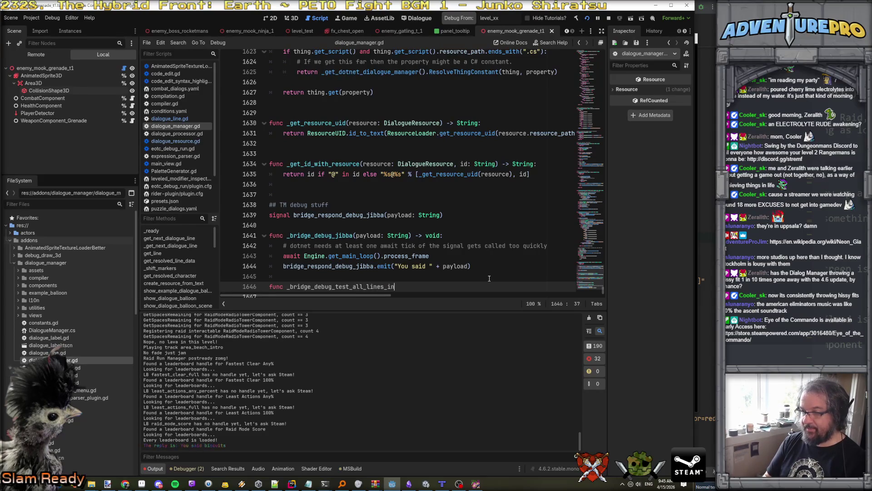
text(_resource(resource: DialogueResour)
key(Return)
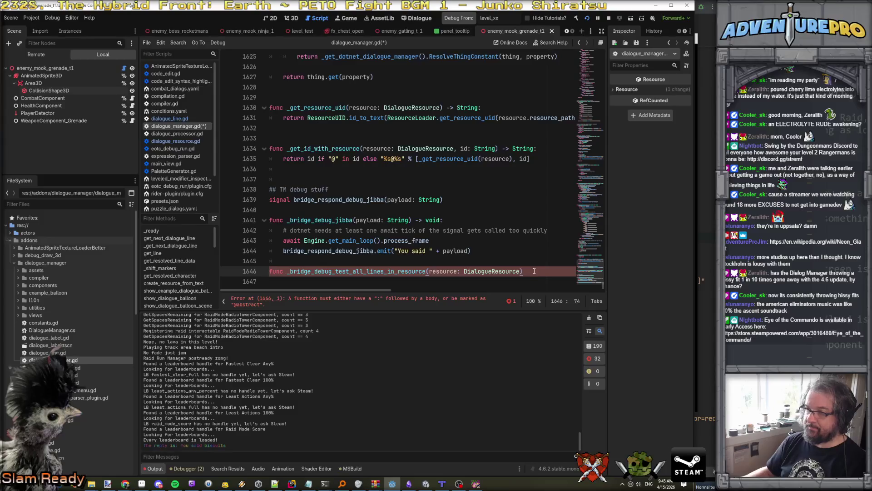
text( -> void:)
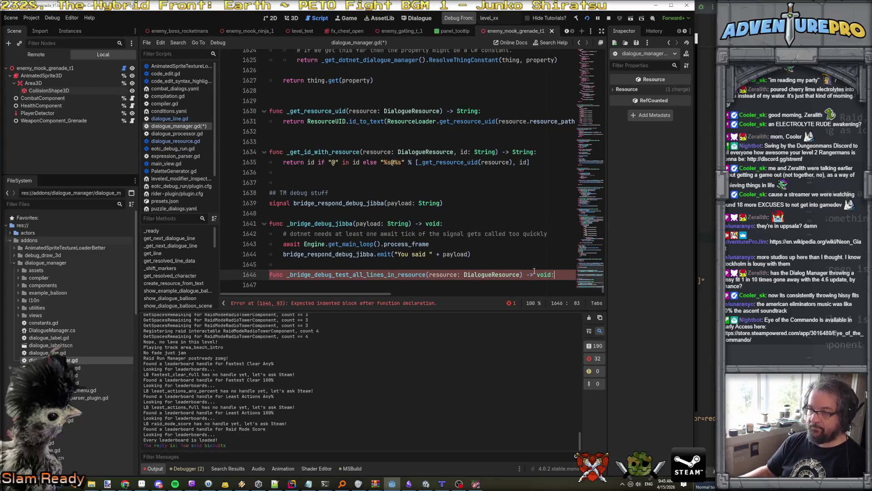
double_click(451, 274)
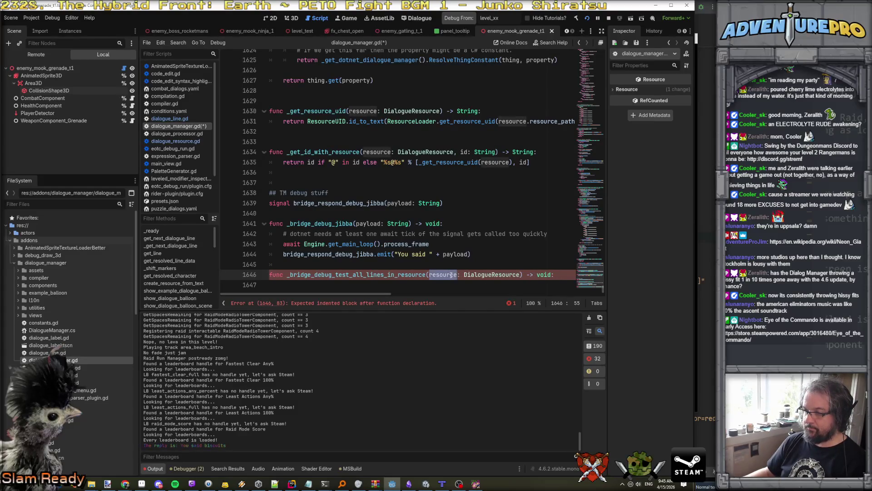
text(targetDialo)
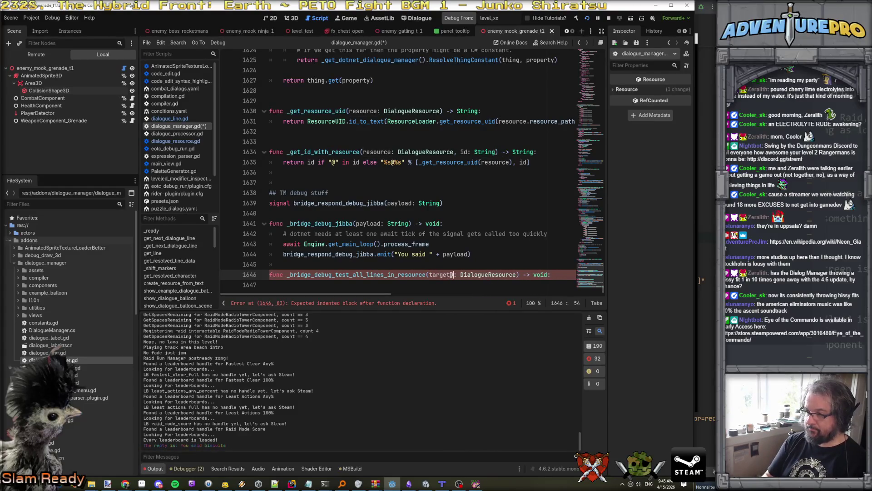
text(g)
key(End)
key(Return)
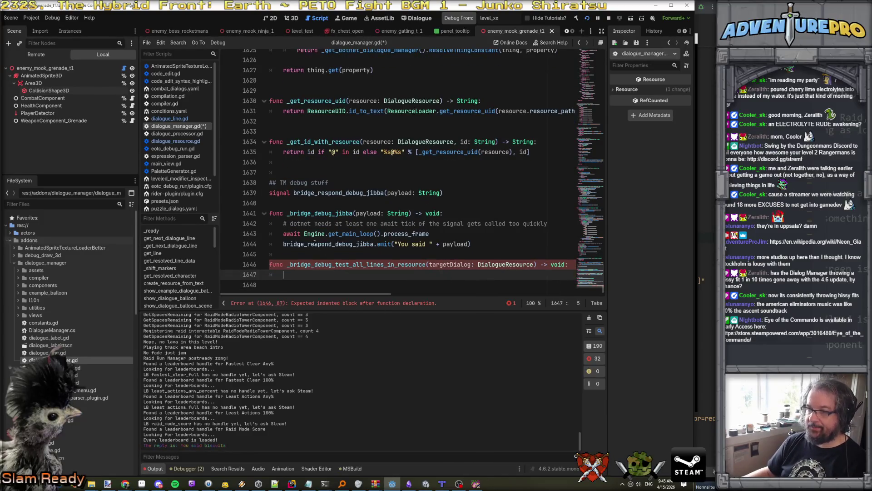
Copy the await process_frame line and the dotnet comment into the new function's body
drag(284, 234, 429, 234)
key(ctrl+c)
click(454, 276)
key(ctrl+v)
click(363, 231)
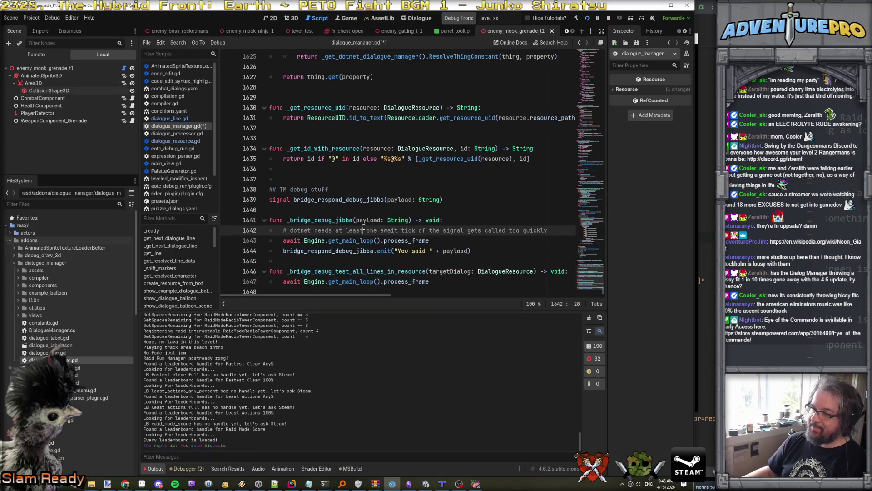
drag(282, 231, 559, 229)
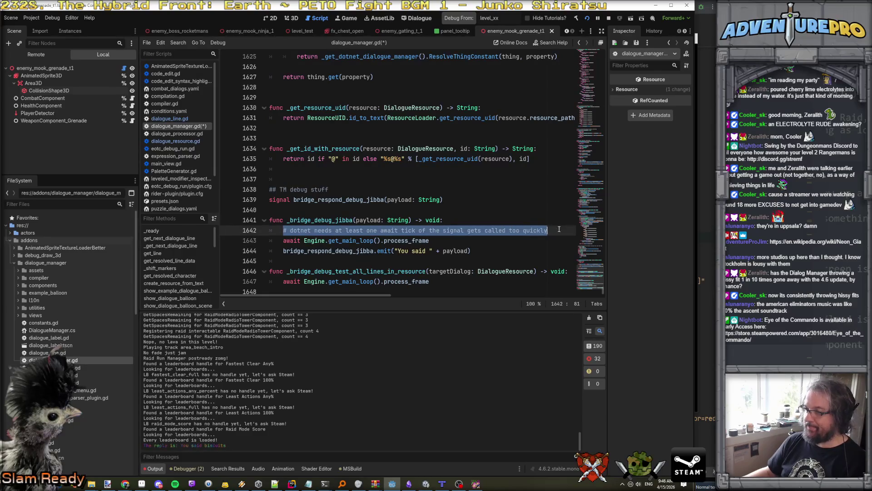
key(ctrl+c)
click(266, 285)
key(Return)
key(Up)
key(ctrl+v)
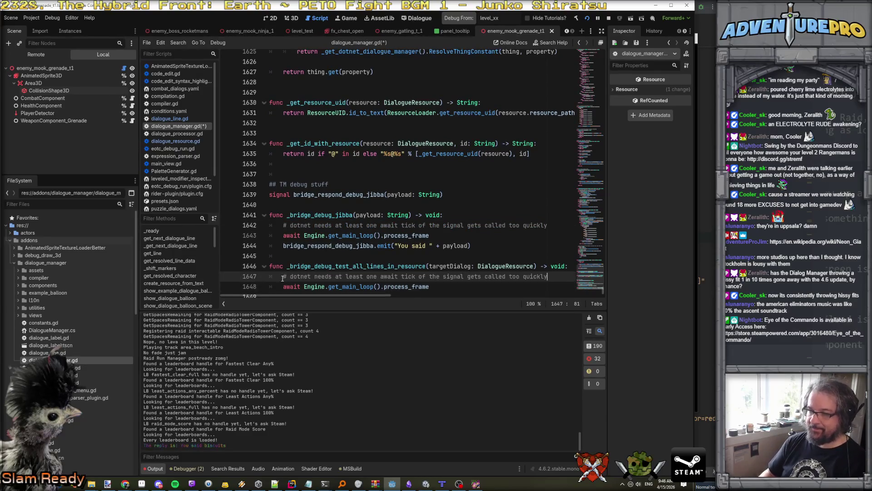
Start a targetDialog.li line below the await, then erase the unfinished text
scroll(363, 254, down, 1)
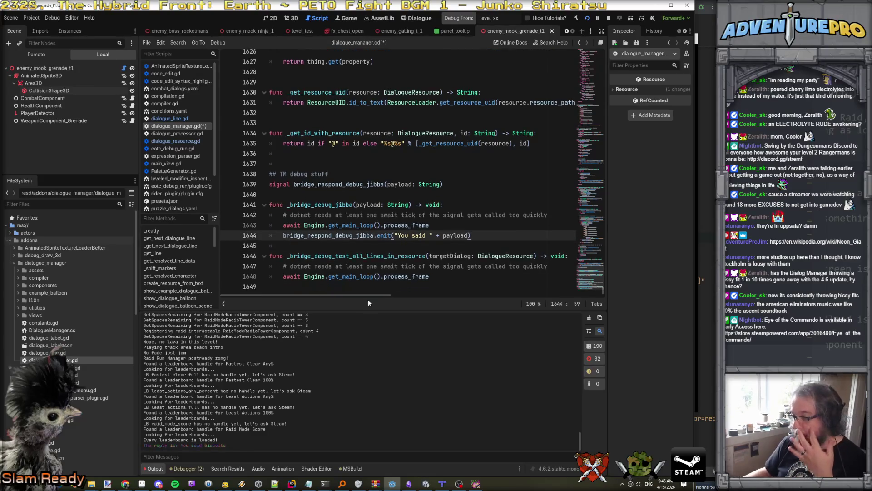
click(450, 275)
key(Return)
text(targ)
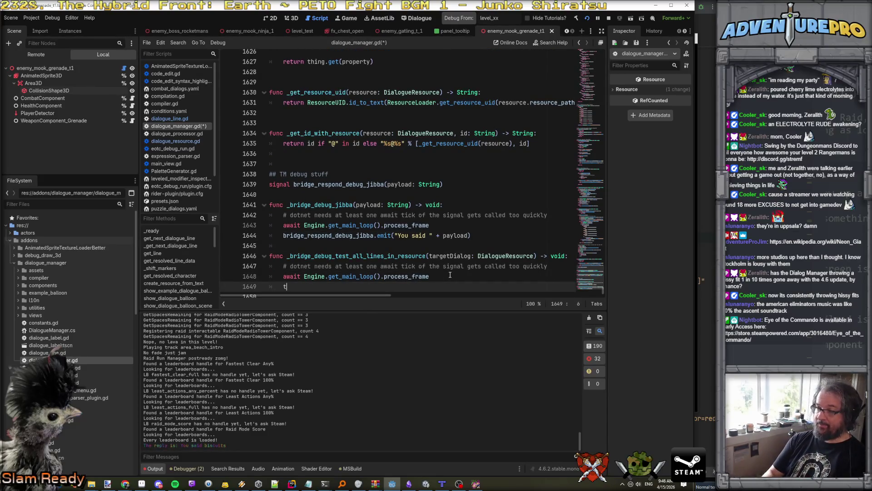
key(Return)
text(.)
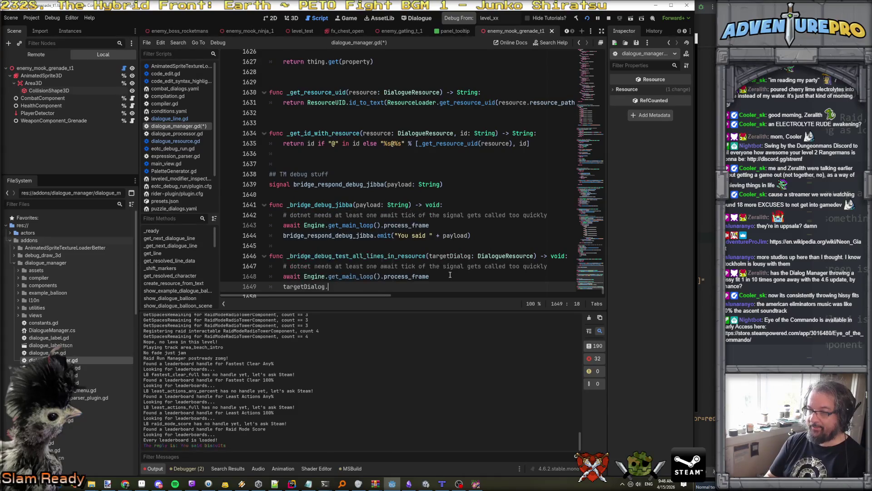
text(li)
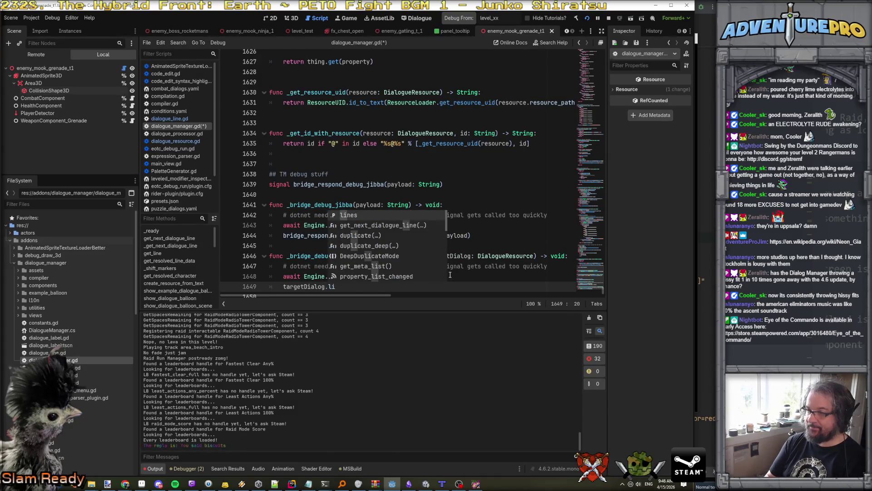
key(BackSpace)
key(BackSpace)
key(BackSpace)
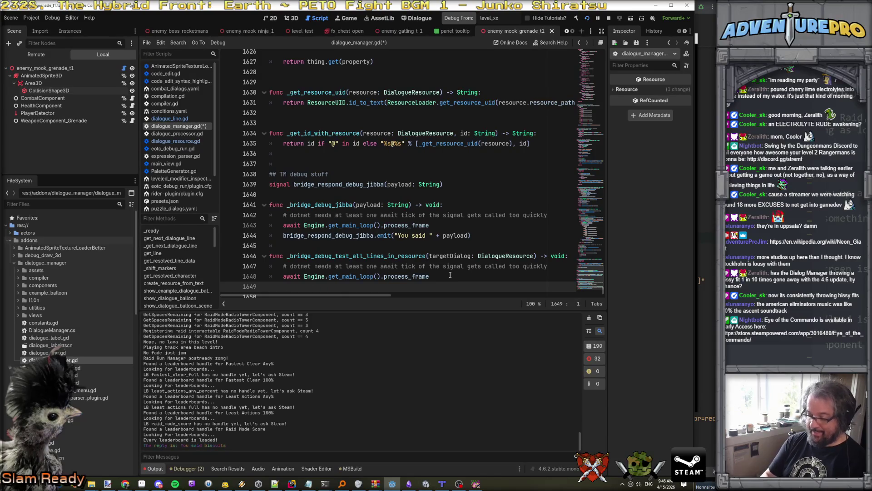
Search all project files for 'foreach'
key(ctrl+shift+f)
text(foreach)
key(Return)
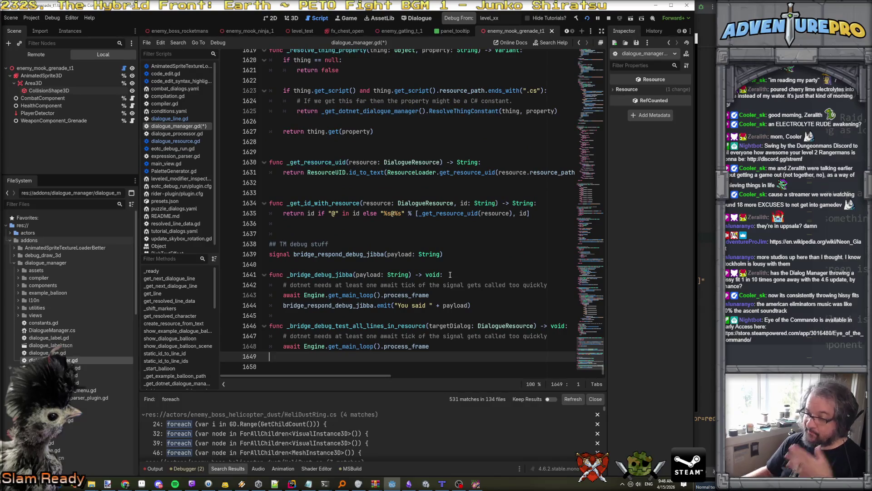
key(Down)
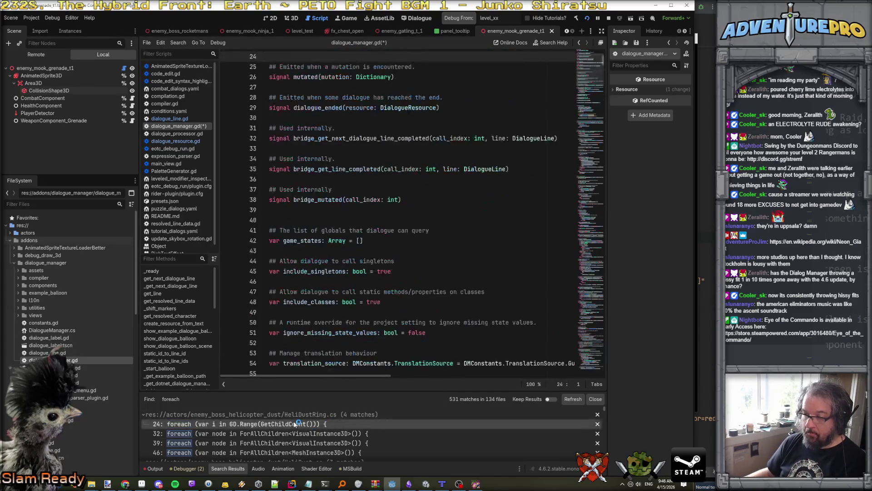
click(266, 433)
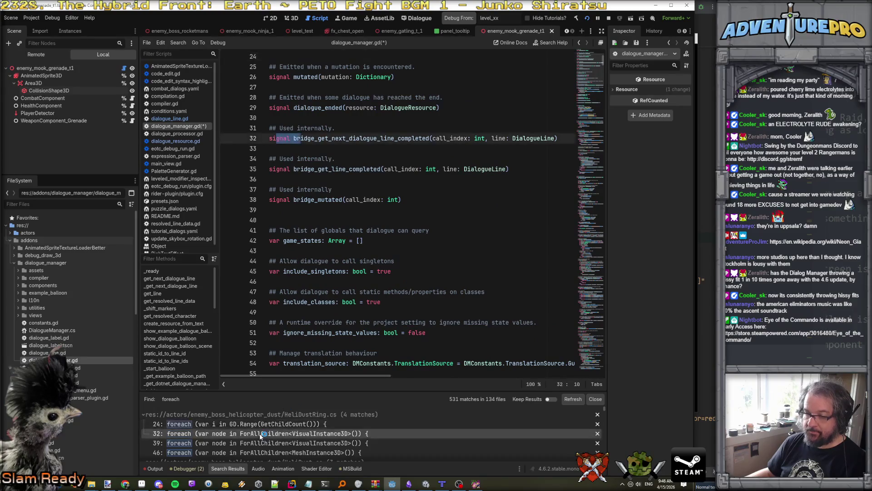
click(271, 443)
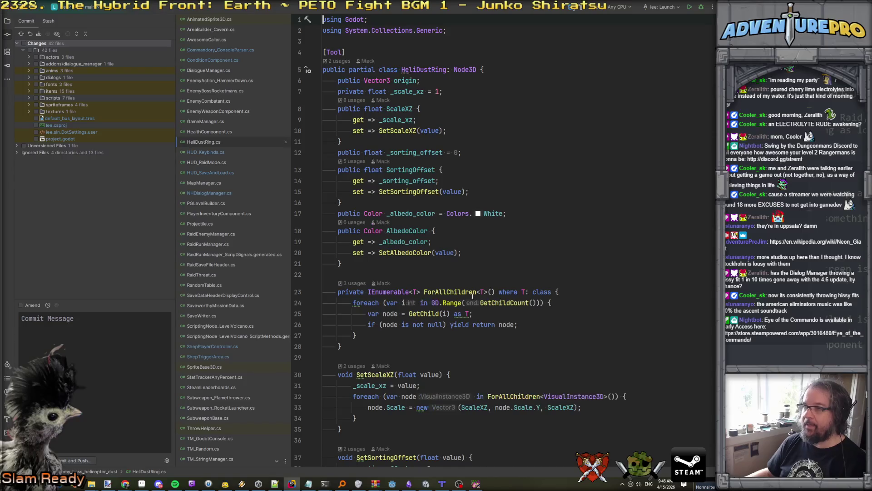
key(alt+Tab)
scroll(414, 414, up, 3)
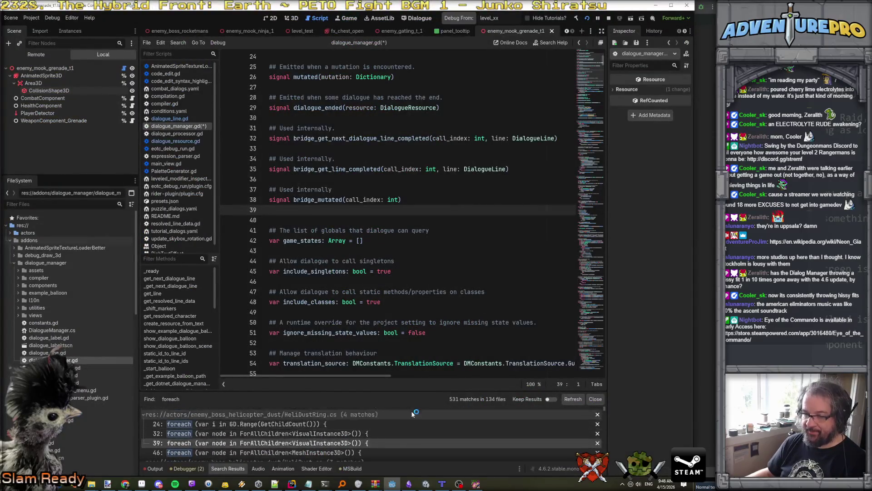
scroll(413, 413, down, 15)
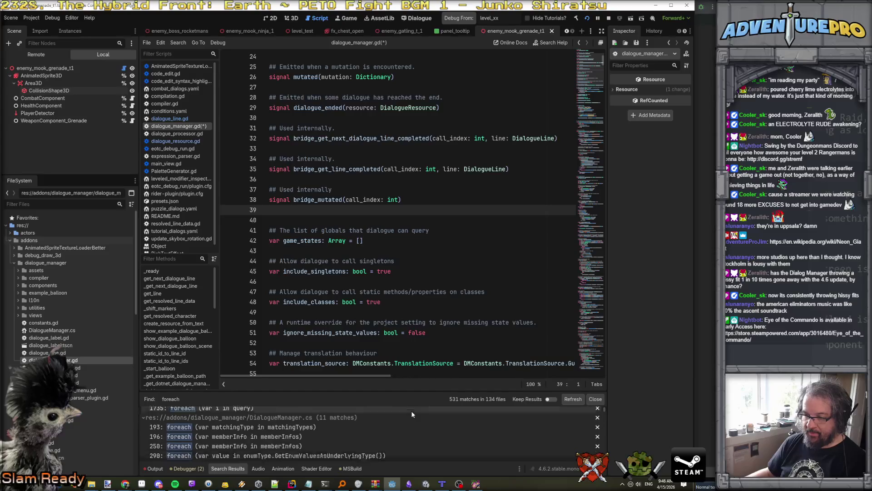
scroll(412, 414, down, 10)
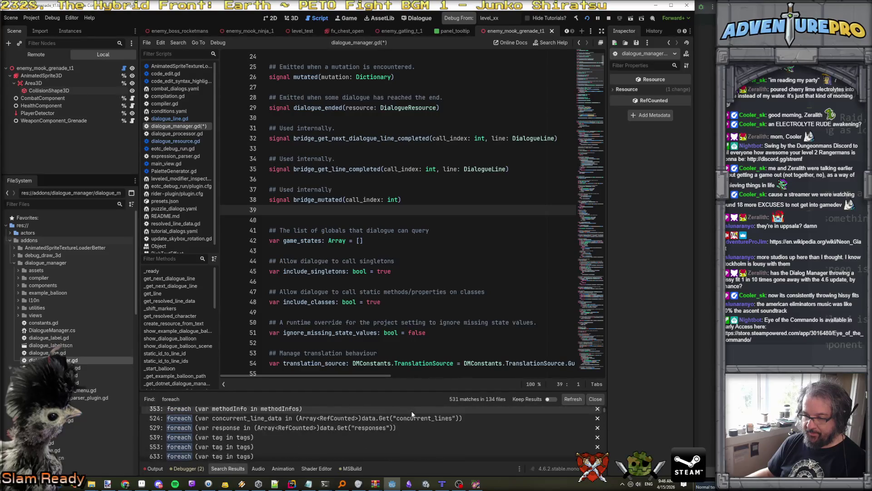
scroll(411, 414, up, 3)
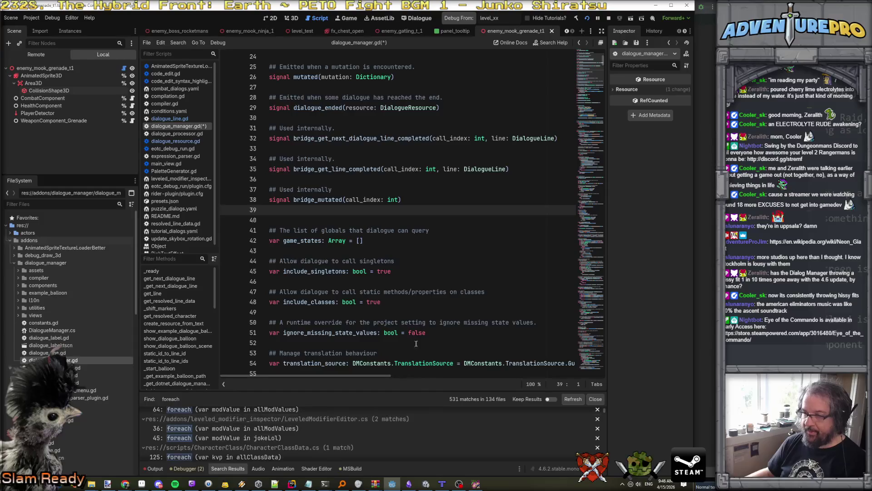
scroll(422, 297, down, 5)
click(457, 231)
scroll(457, 233, down, 7)
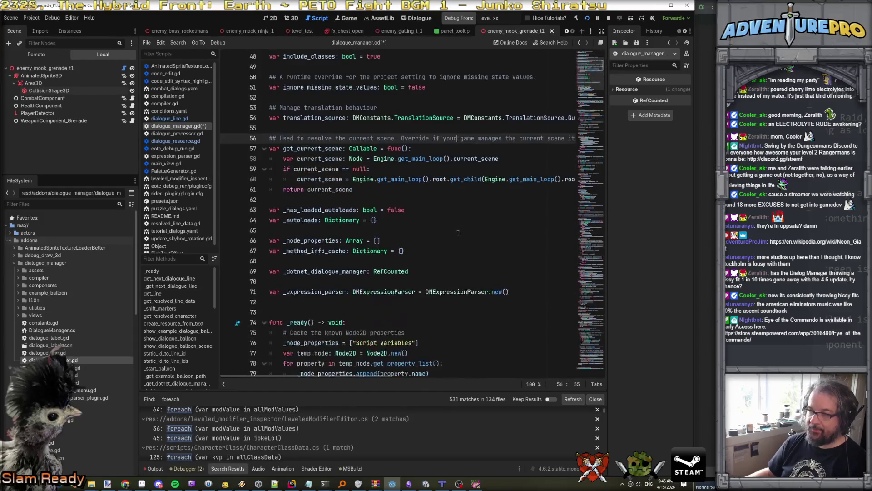
click(319, 240)
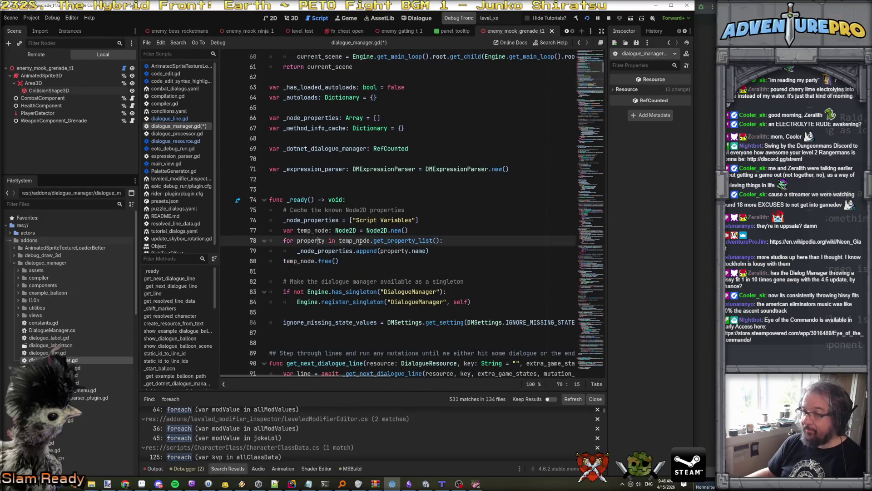
drag(604, 71, 606, 410)
click(400, 357)
Write the loop header 'for line in targetDialog.lines:' with a 'line.t' body line
text(for line in tar)
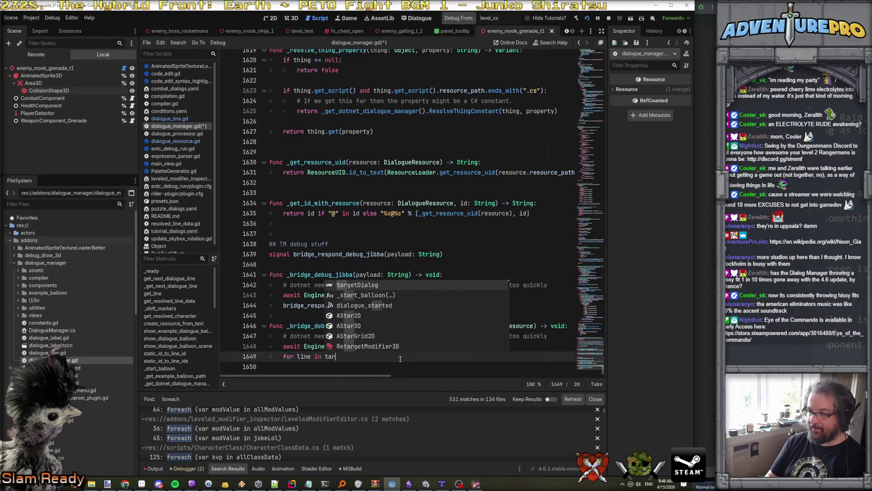
key(Return)
text(.lines)
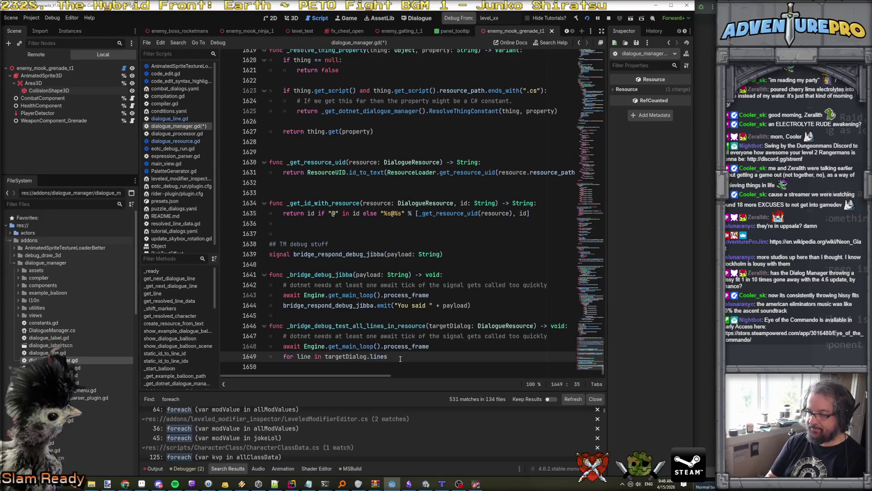
text(:)
key(Return)
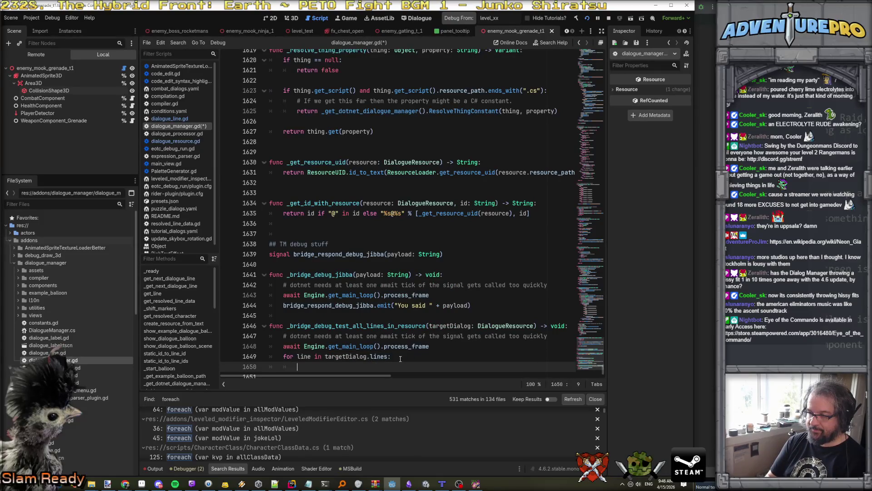
scroll(401, 359, down, 1)
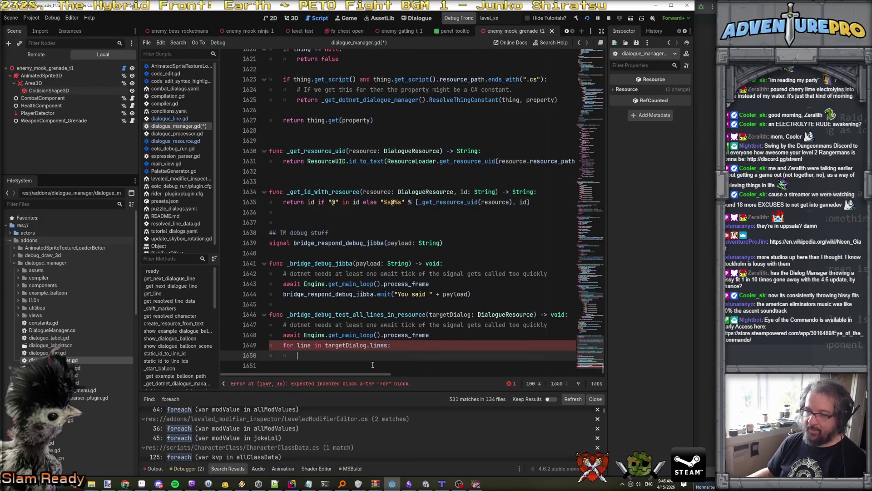
text(line.t)
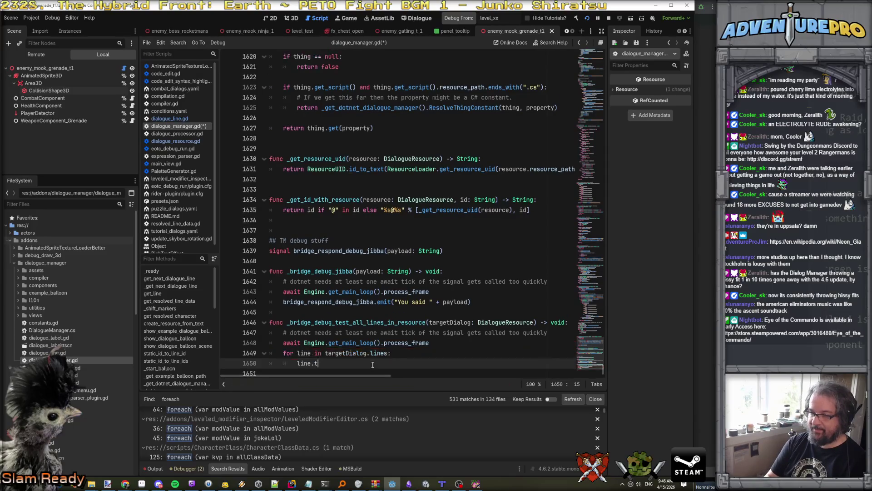
key(BackSpace)
key(BackSpace)
key(BackSpace)
text(t)
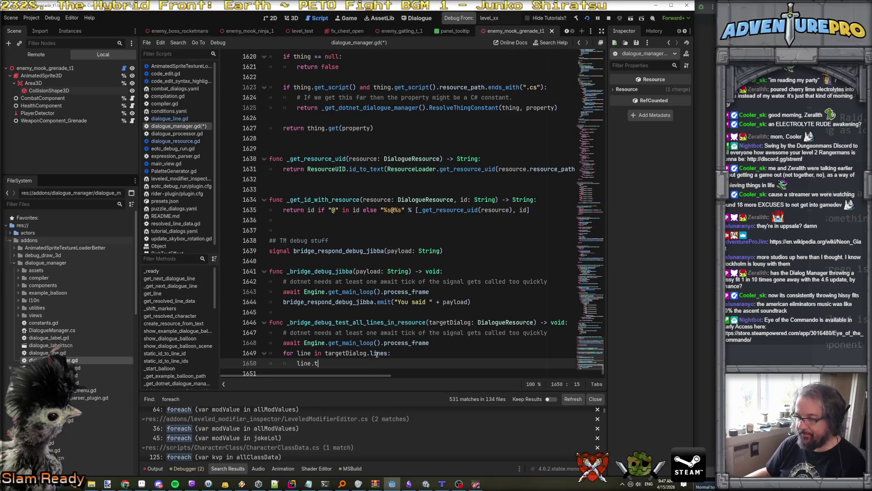
Rename the loop variable from line to kvp
mouse_move(376, 353)
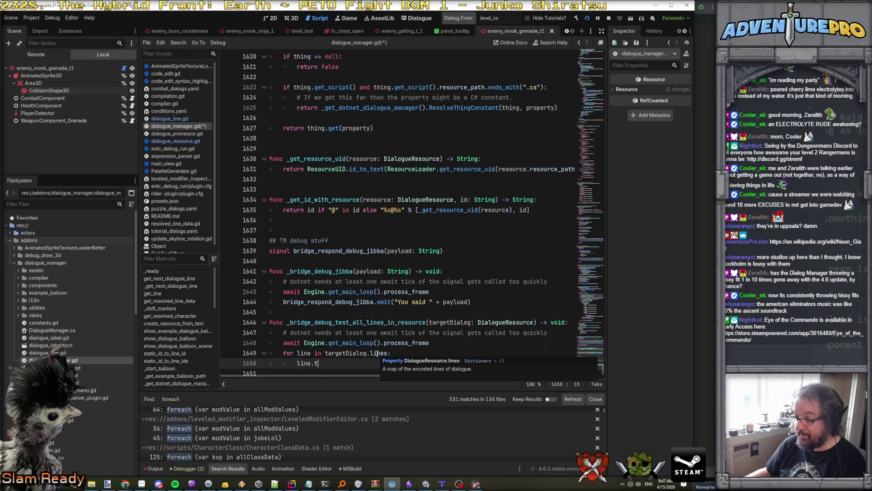
double_click(309, 353)
text(kvp)
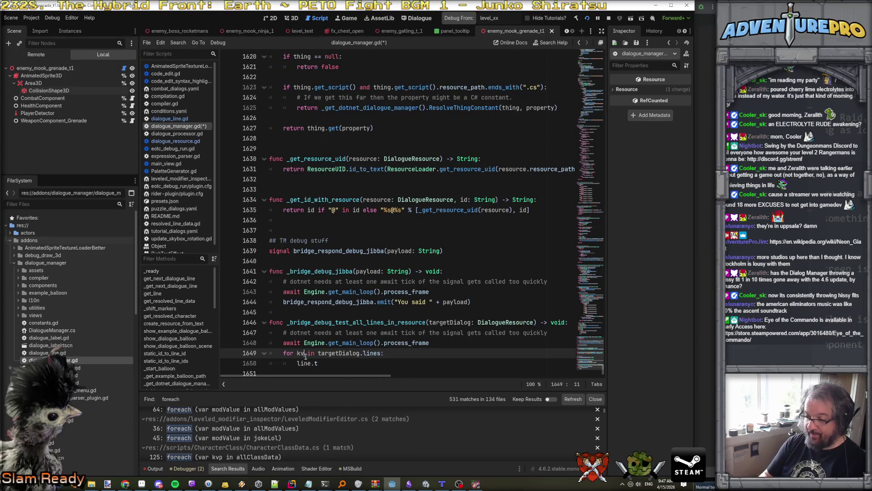
scroll(306, 356, down, 1)
scroll(294, 362, up, 1)
click(299, 353)
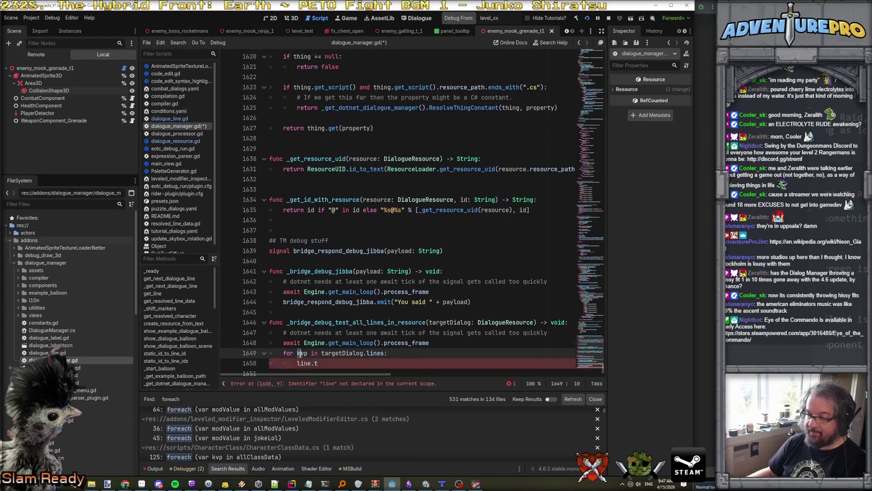
Search all project files for 'lines'
double_click(380, 353)
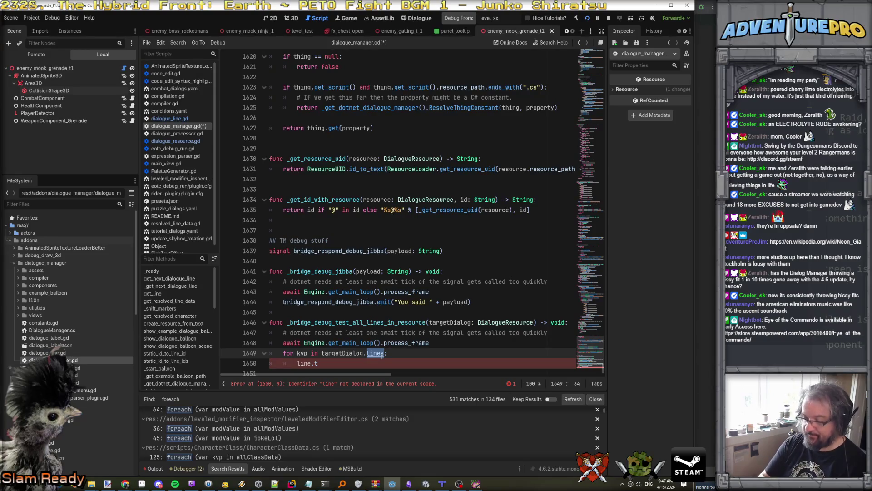
key(ctrl+shift+f)
key(Return)
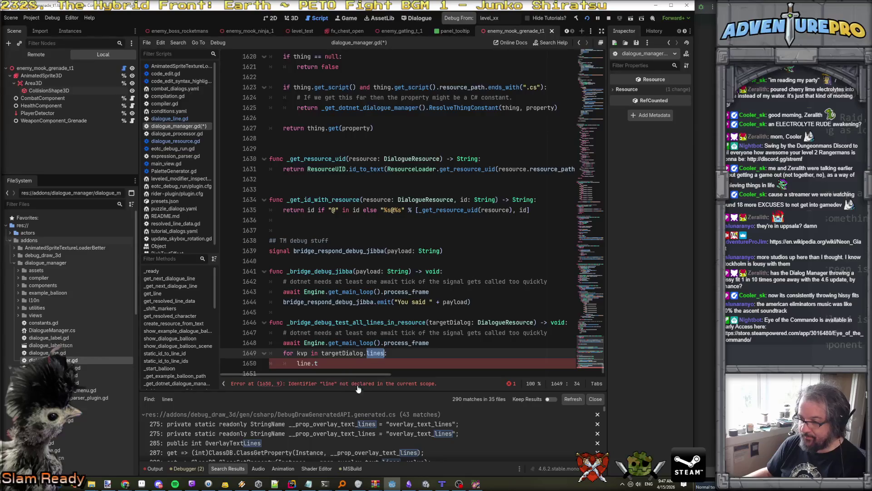
Enlarge search results, collapse DebugDraw matches, and open the lines matches in compiler_result.gd and compilation.gd
mouse_move(381, 391)
mouse_down()
mouse_move(380, 273)
mouse_move(381, 285)
mouse_up()
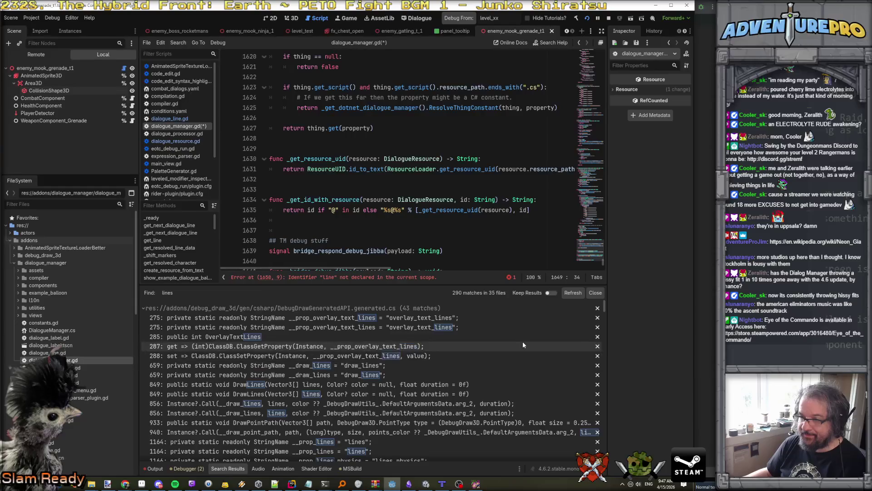
click(154, 310)
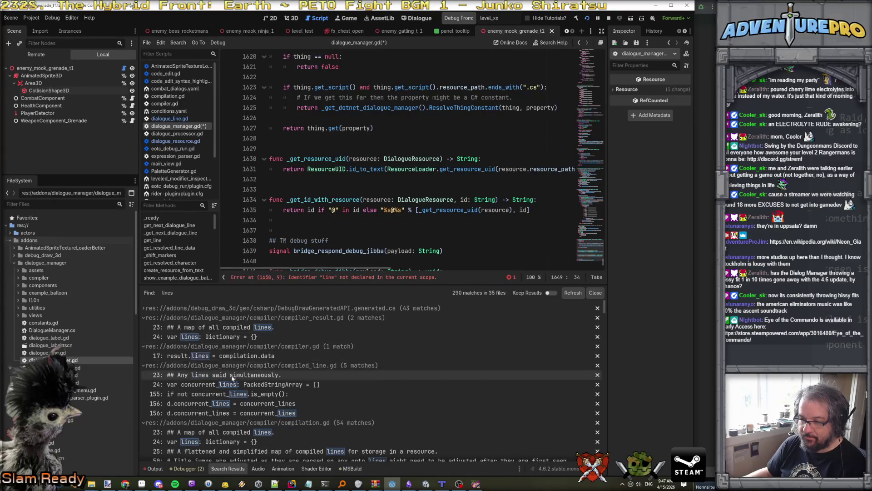
click(221, 338)
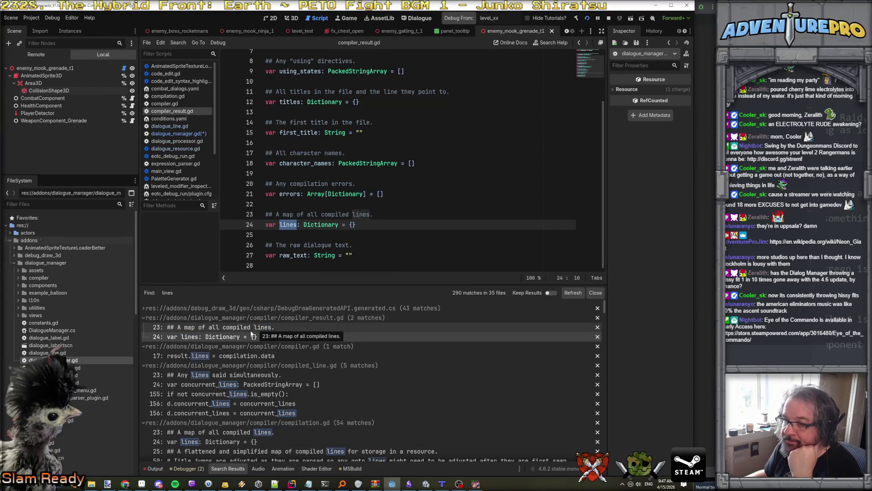
scroll(246, 334, down, 2)
scroll(244, 375, down, 1)
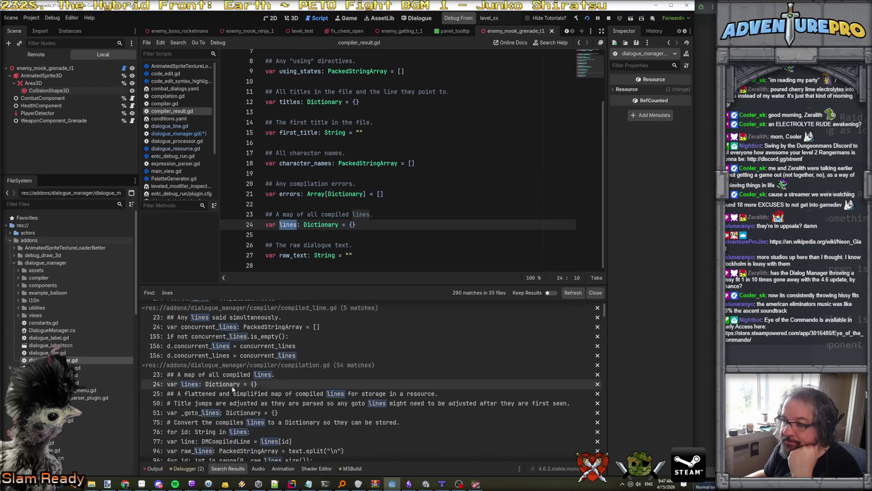
click(231, 384)
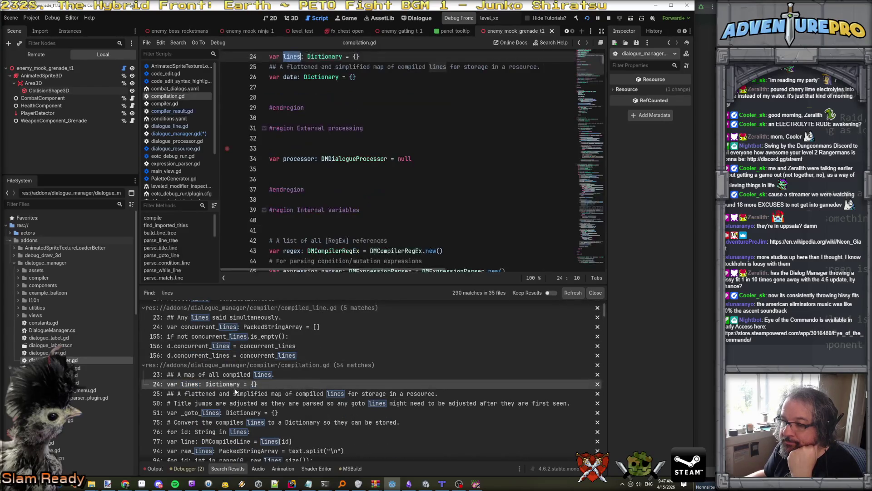
click(241, 394)
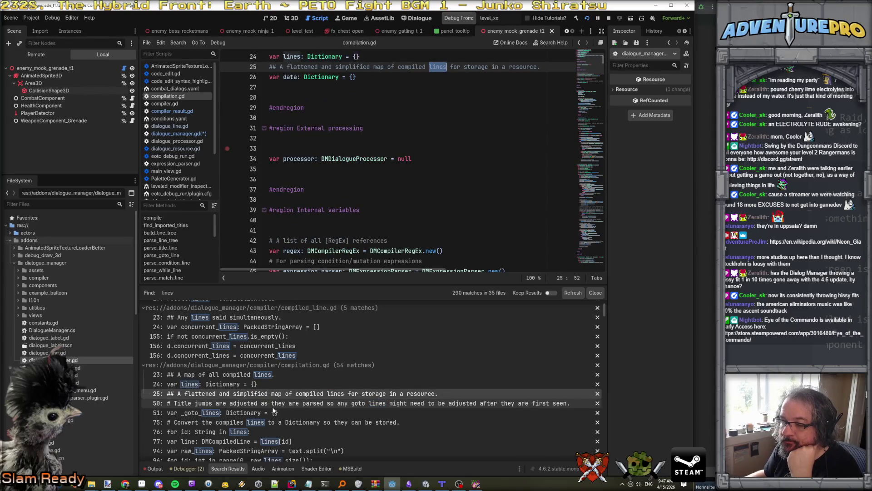
scroll(275, 408, down, 5)
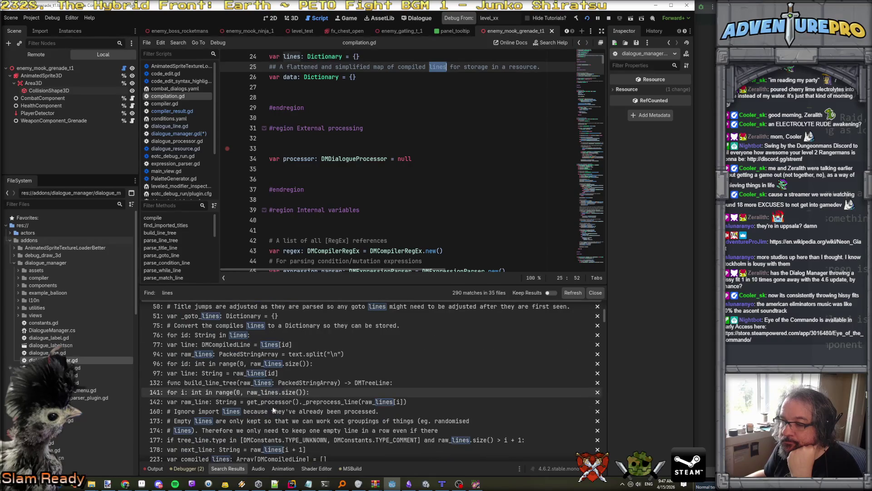
scroll(262, 378, down, 1)
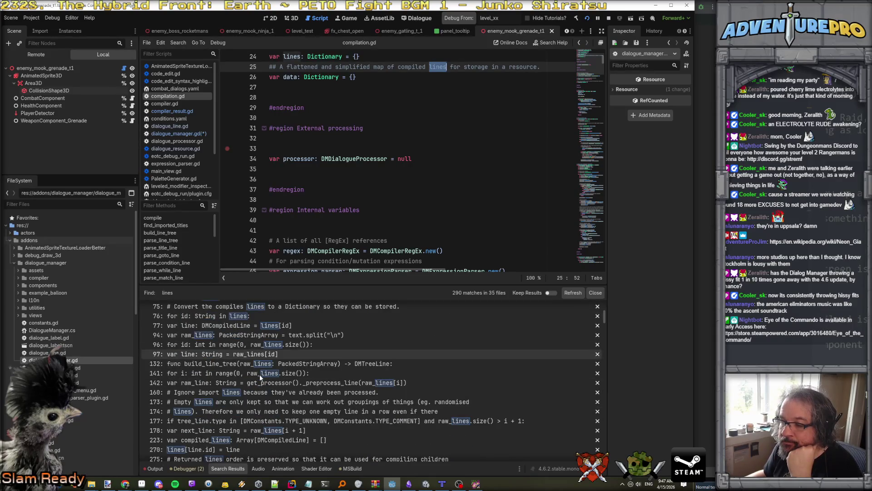
scroll(250, 395, down, 3)
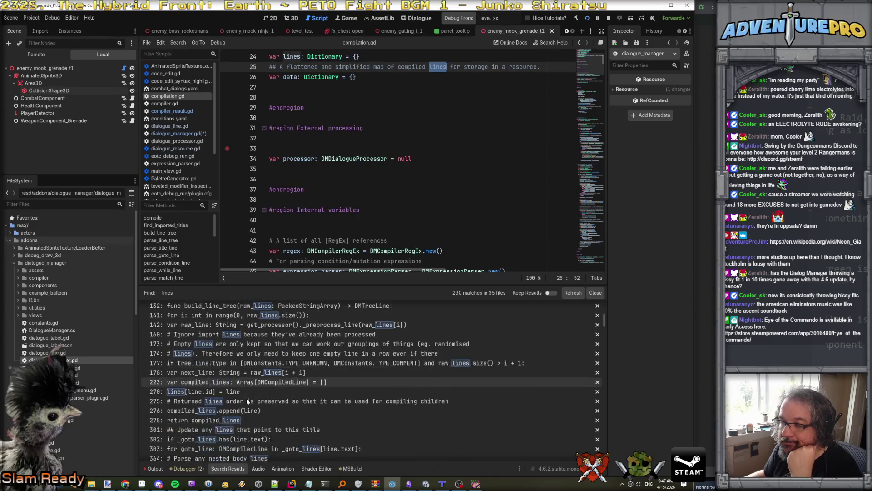
scroll(248, 395, down, 2)
click(215, 354)
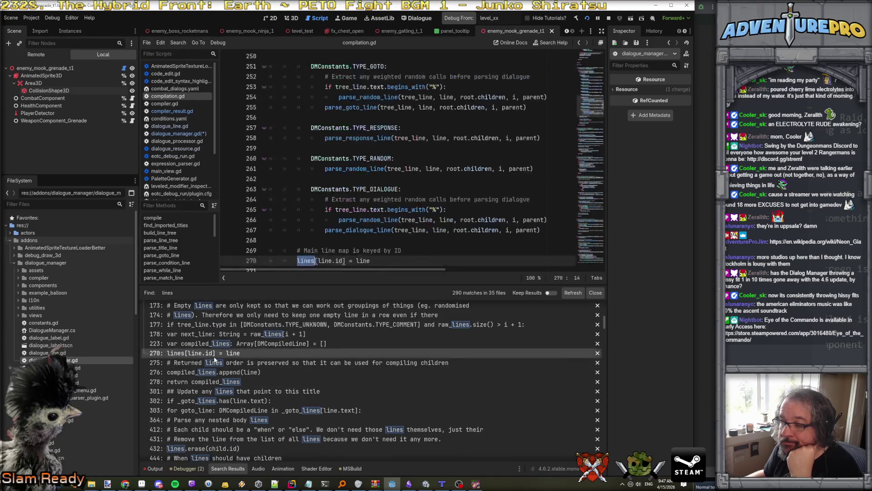
scroll(312, 258, down, 1)
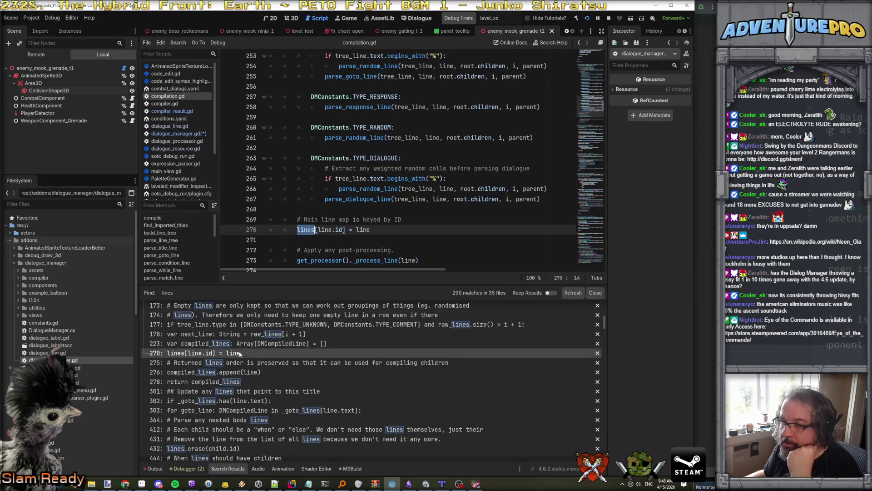
scroll(389, 222, up, 10)
scroll(389, 221, up, 2)
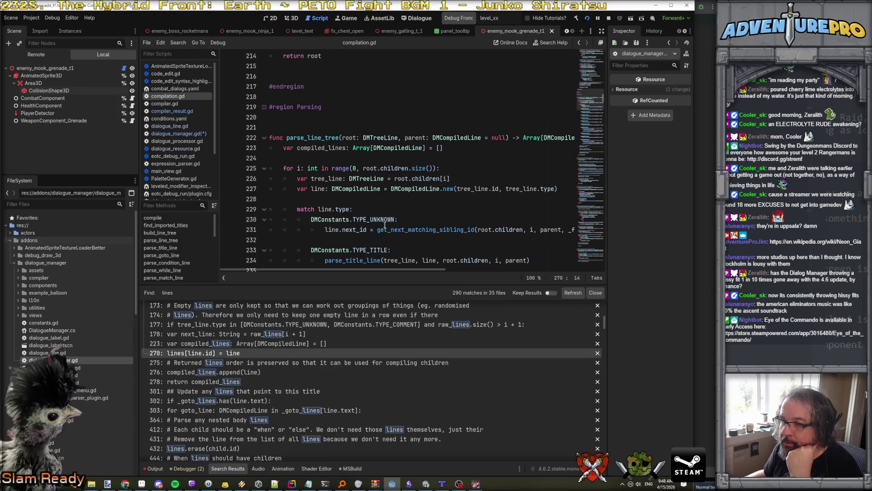
scroll(375, 187, down, 1)
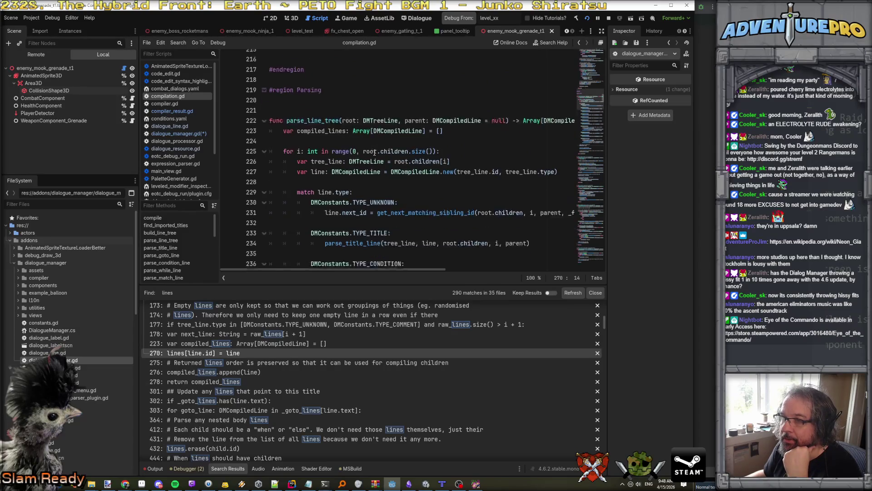
scroll(230, 362, down, 4)
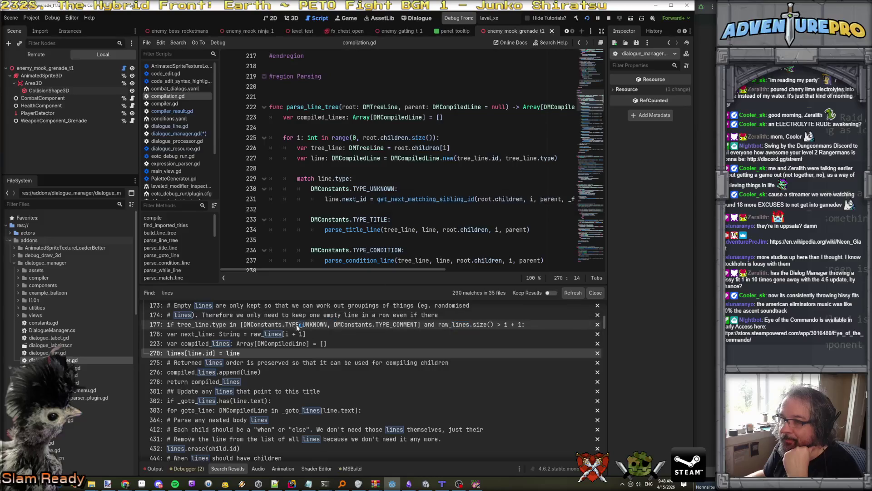
scroll(229, 363, down, 5)
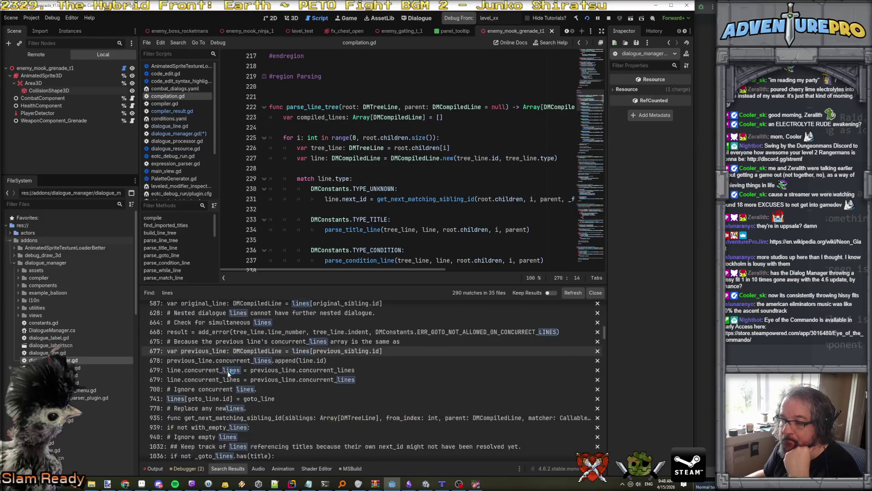
scroll(211, 374, down, 4)
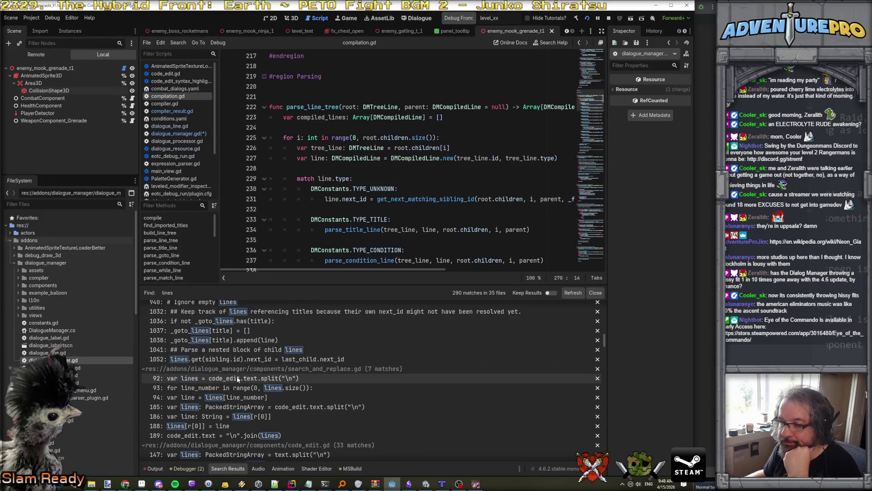
click(217, 361)
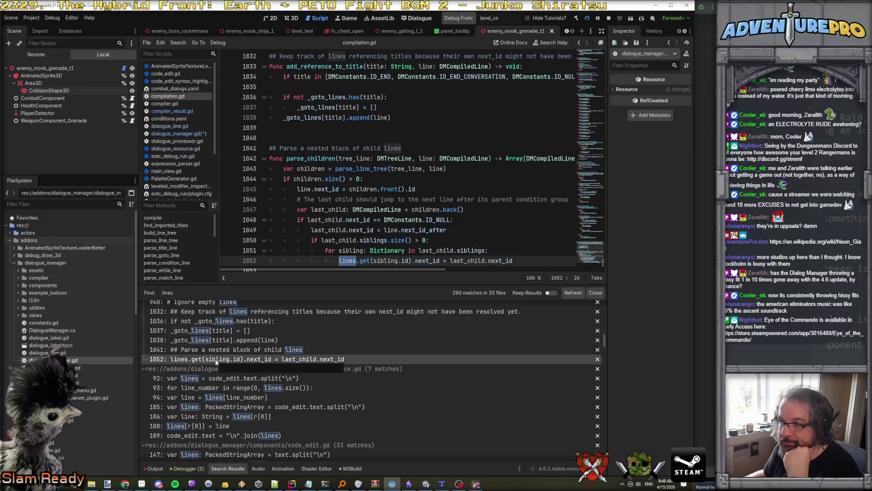
scroll(360, 245, down, 1)
scroll(360, 248, down, 1)
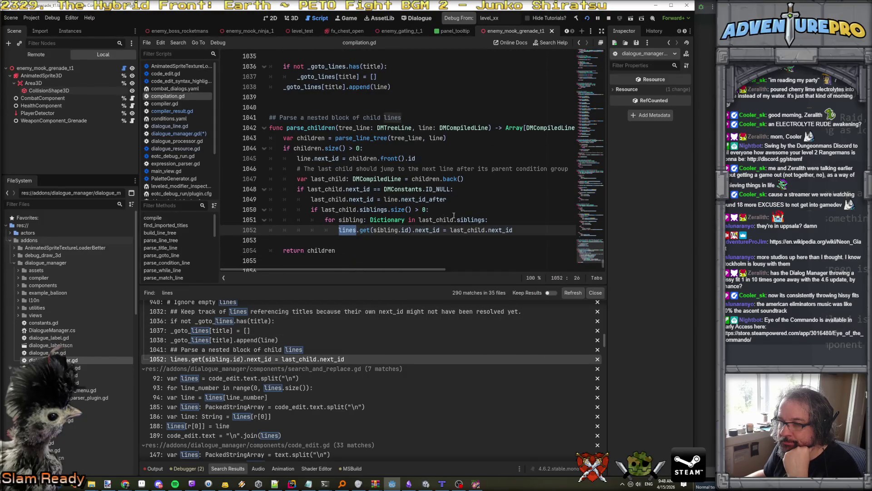
mouse_move(482, 219)
scroll(209, 387, up, 10)
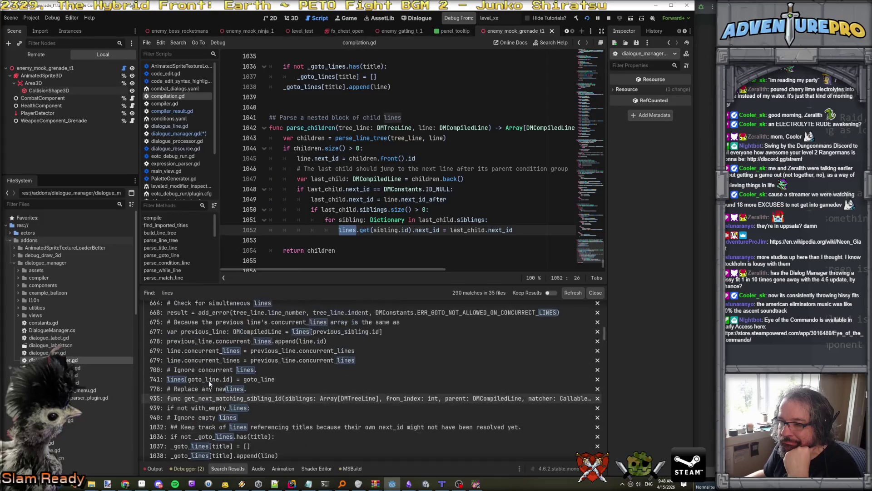
scroll(218, 358, up, 3)
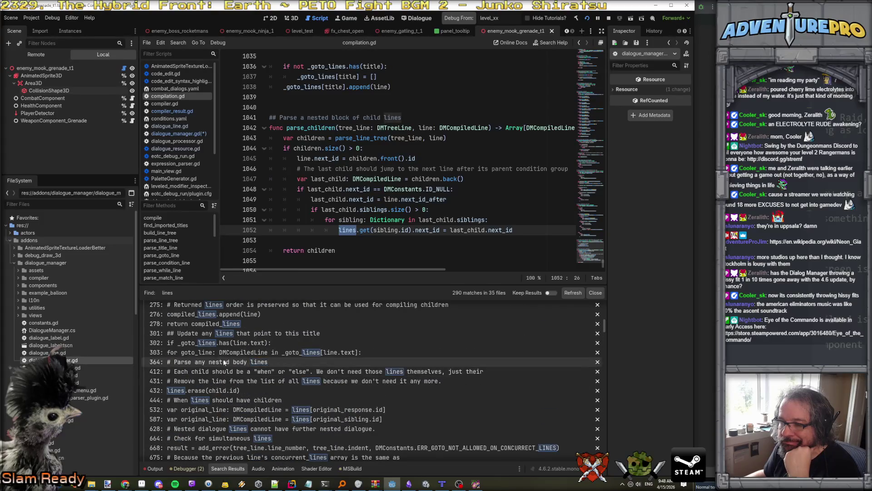
click(228, 361)
scroll(346, 201, up, 8)
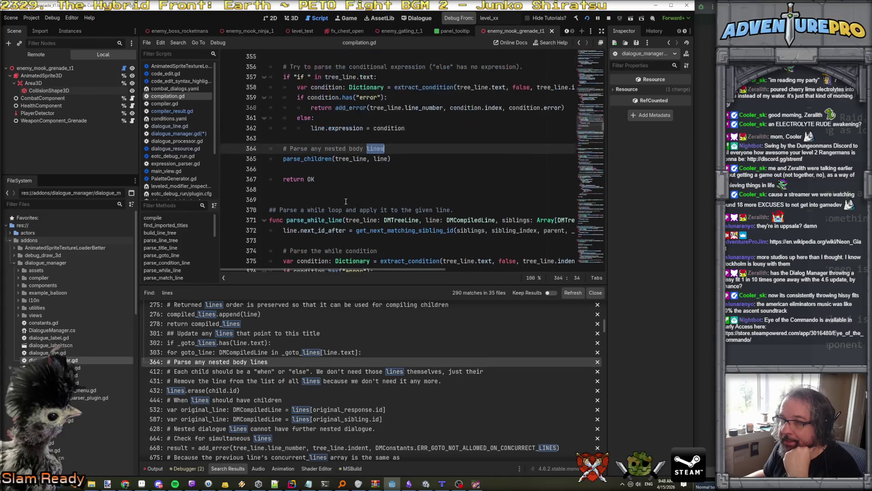
scroll(346, 201, up, 6)
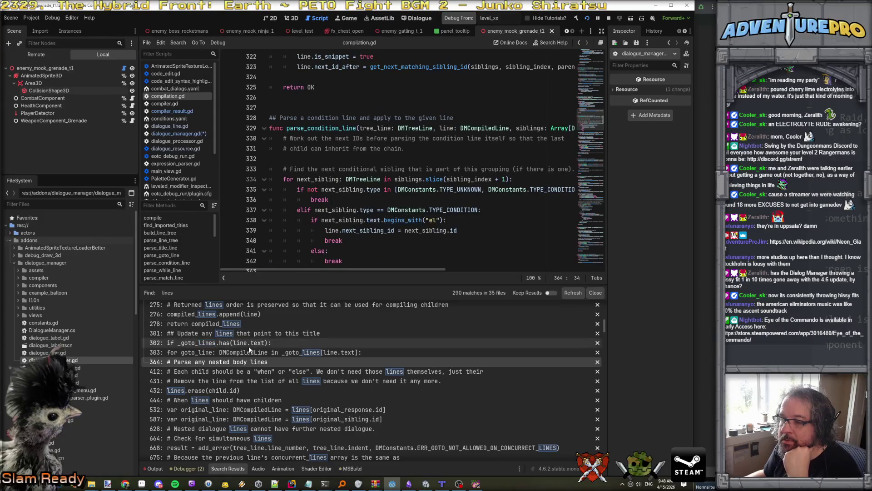
scroll(243, 345, up, 4)
scroll(244, 349, up, 5)
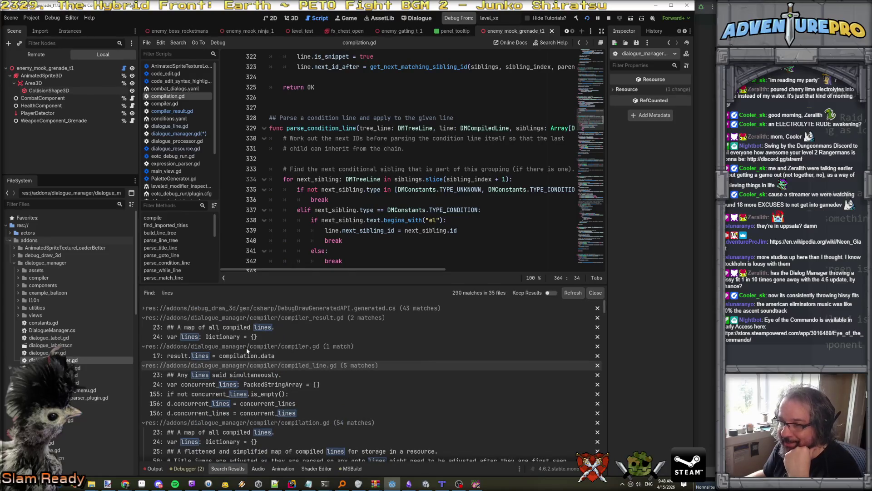
scroll(246, 347, down, 9)
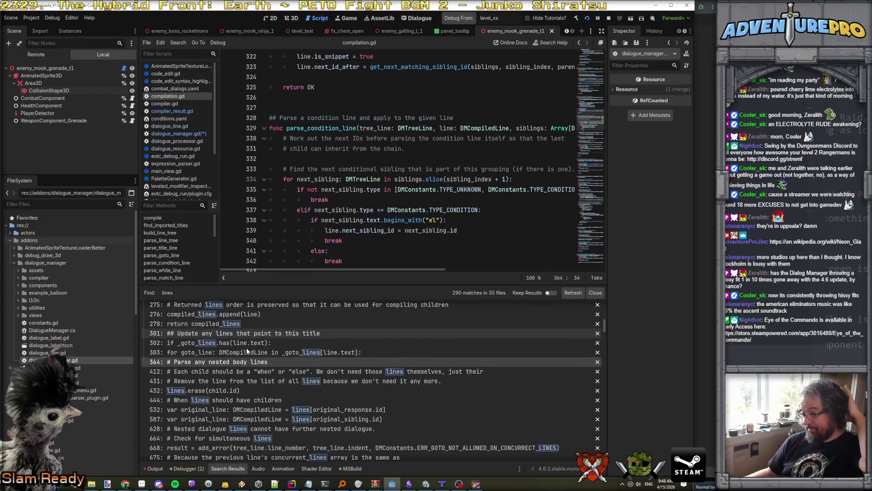
scroll(246, 348, down, 8)
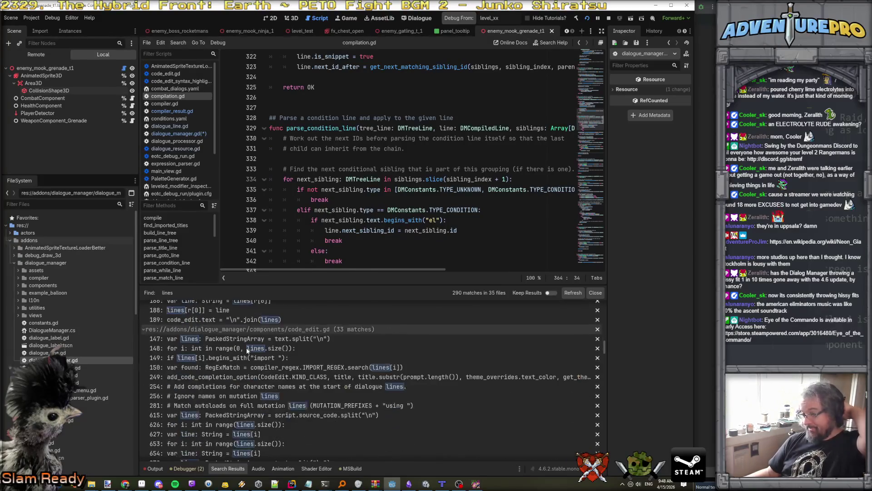
scroll(247, 347, down, 3)
scroll(248, 349, down, 2)
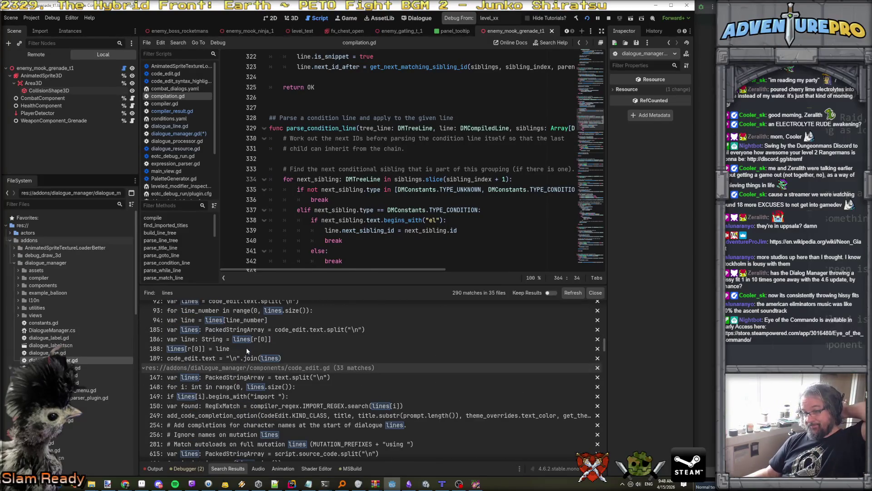
scroll(248, 350, down, 1)
scroll(246, 351, down, 6)
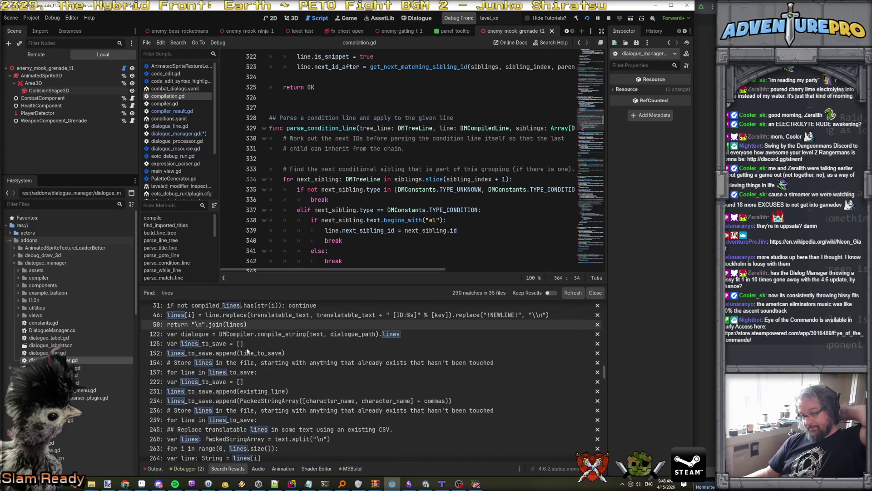
scroll(246, 348, down, 4)
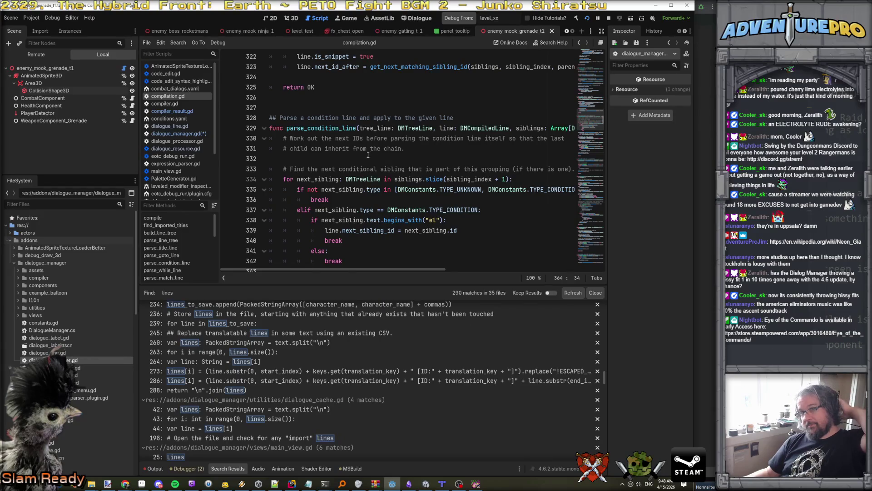
click(189, 127)
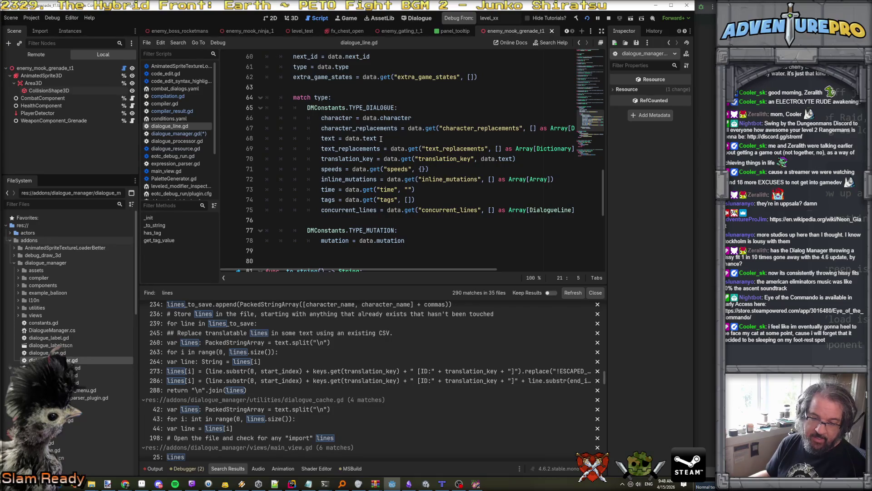
Scroll to the top of dialogue_line.gd and highlight every use of its text property
scroll(412, 171, up, 5)
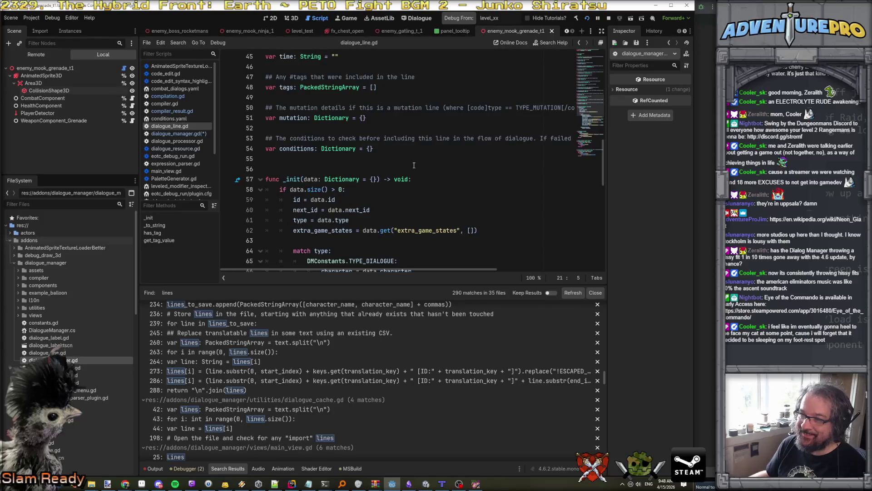
scroll(414, 165, up, 5)
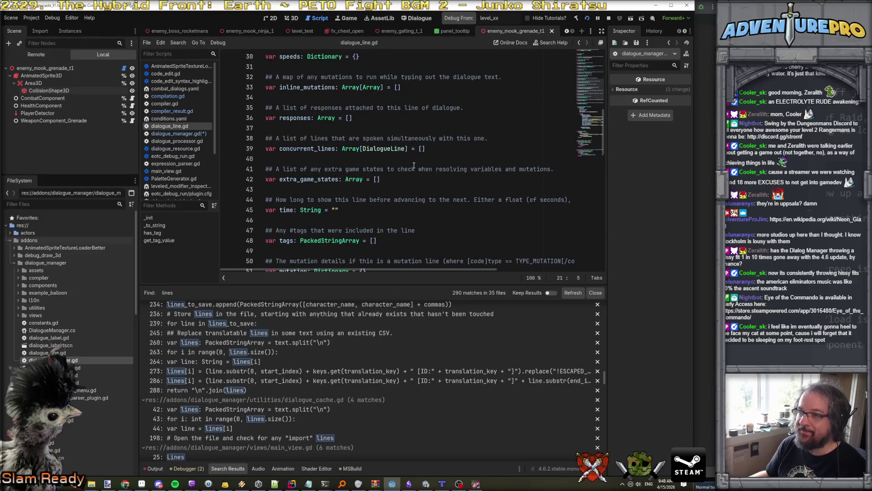
scroll(413, 164, up, 10)
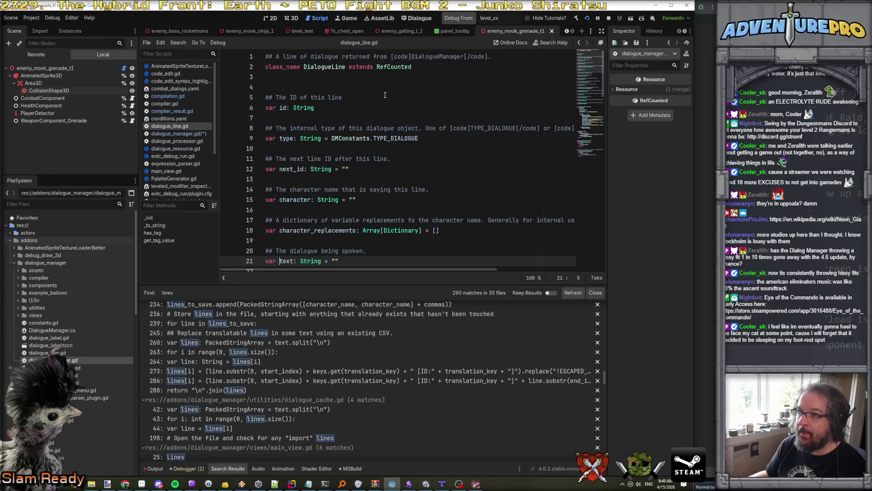
click(334, 68)
scroll(334, 69, down, 5)
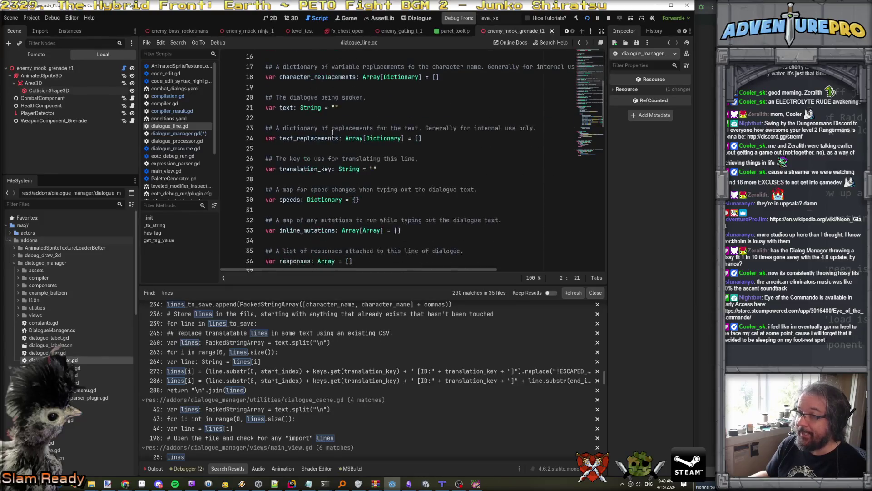
double_click(294, 108)
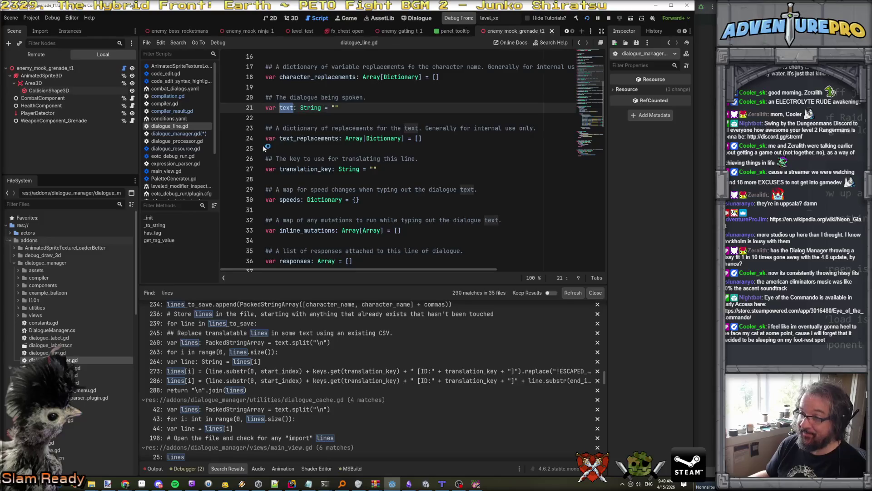
Replace the unfinished line.t with kvp.value.text in the loop body of dialogue_manager.gd
click(179, 133)
scroll(371, 204, down, 4)
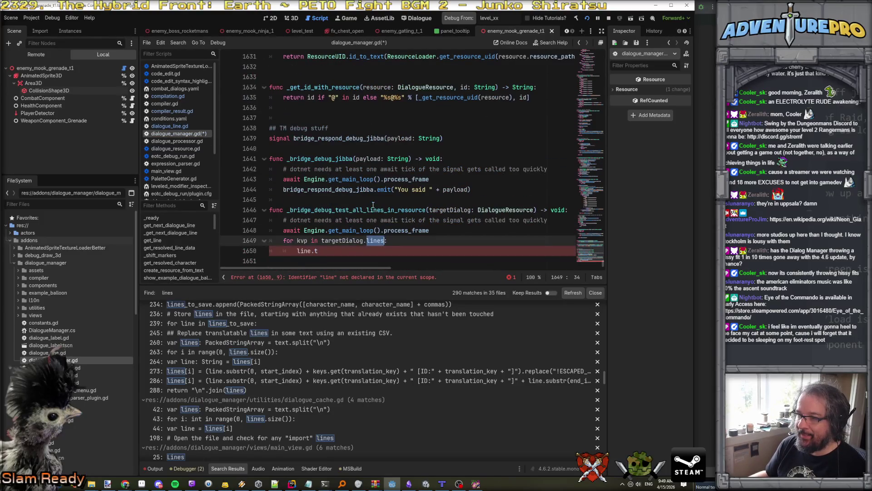
click(344, 255)
key(BackSpace)
key(BackSpace)
key(BackSpace)
key(BackSpace)
text(kvp.value.text)
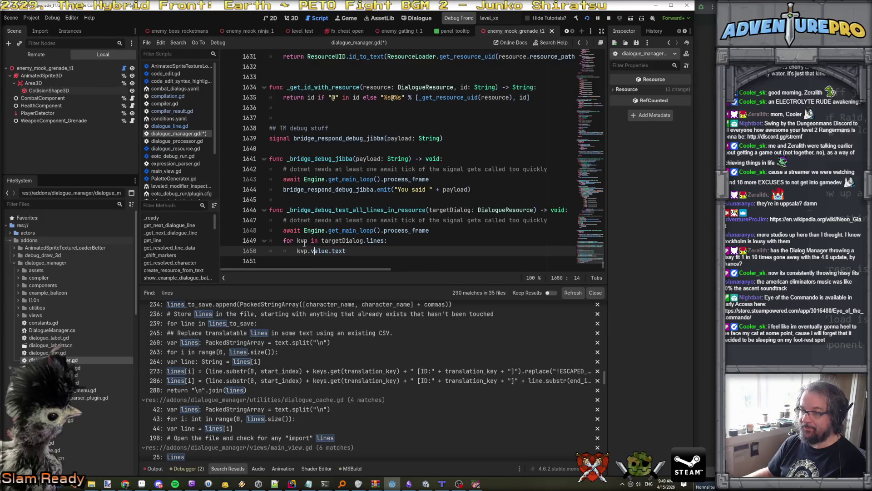
mouse_move(373, 241)
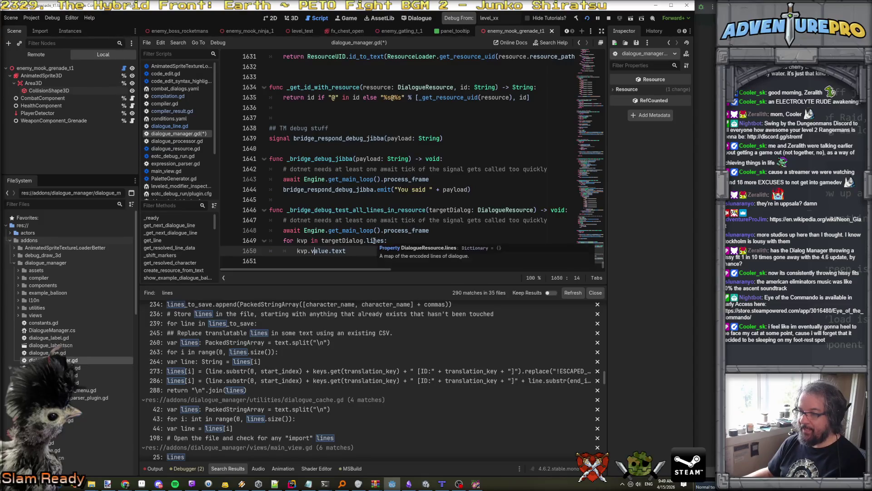
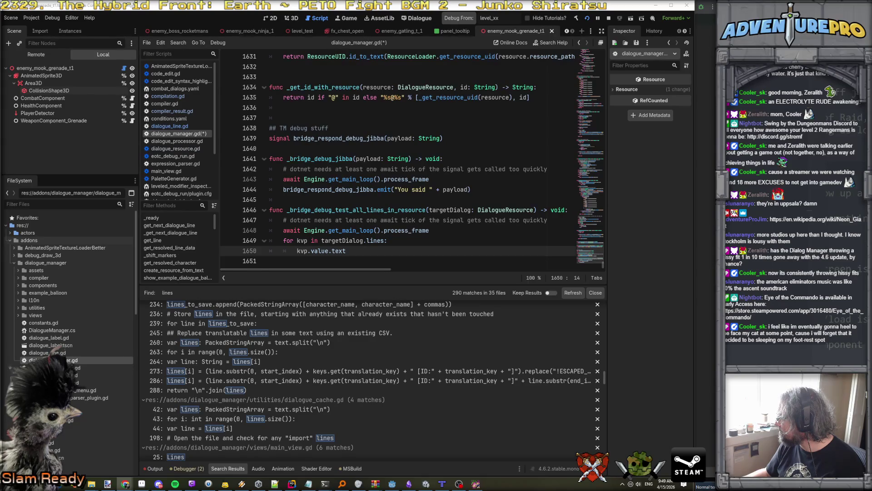
Rename the loop variable kvp to id and change the body to targetDialog.lines[id].text
double_click(295, 239)
text(id)
key(Down)
key(ctrl+shift+Right)
key(ctrl+shift+Right)
text(targetDisl)
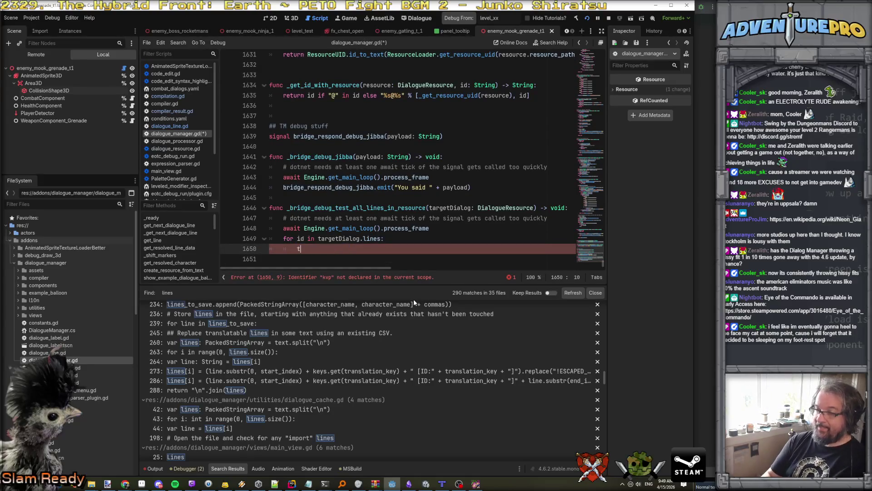
key(BackSpace)
key(BackSpace)
text(alog.lines[id].)
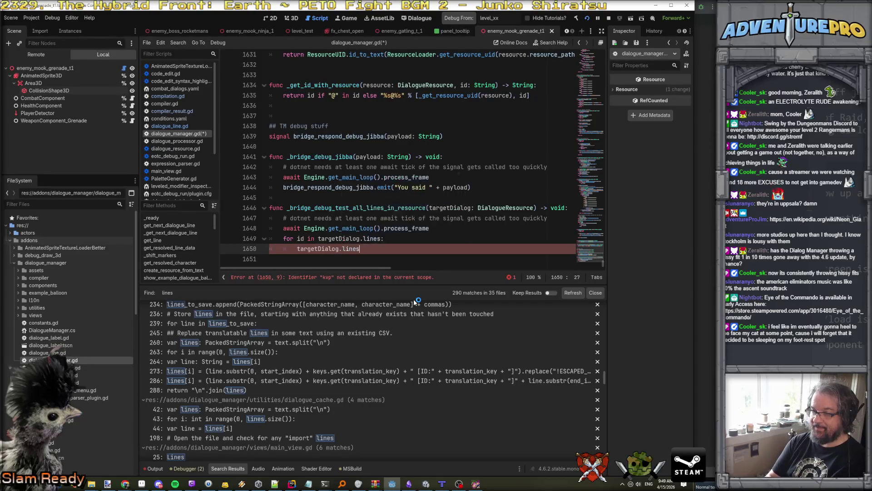
text(text)
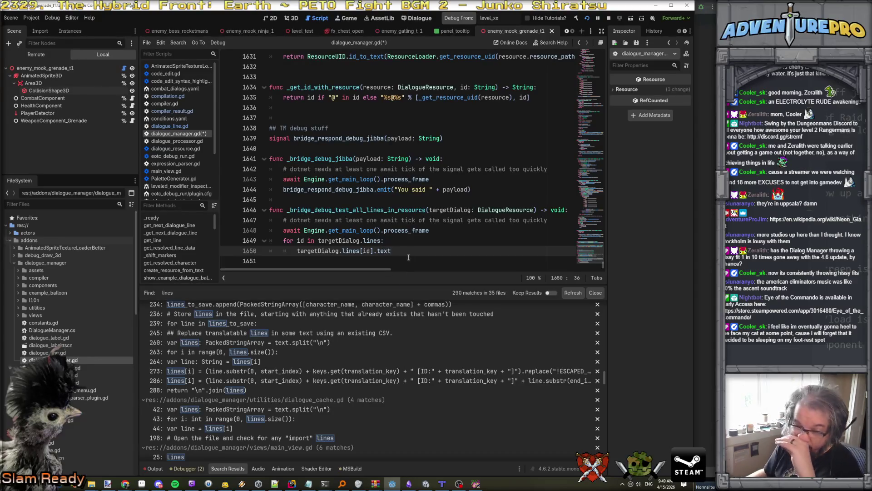
Wrap the expression in print() and add blank lines below the loop
click(298, 251)
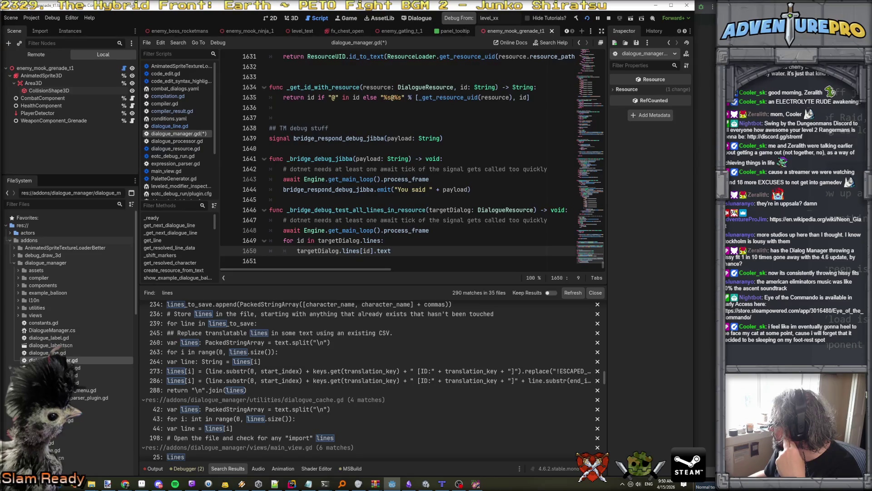
drag(374, 251, 464, 252)
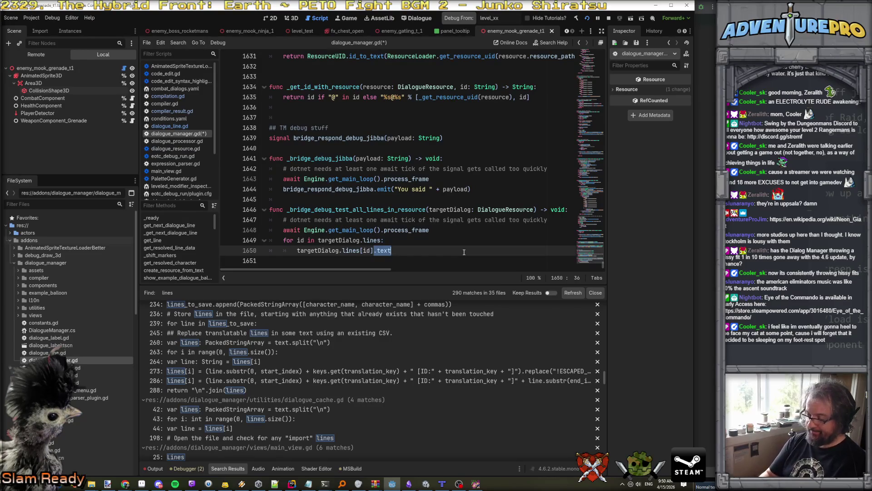
text([")
key(BackSpace)
key(BackSpace)
key(BackSpace)
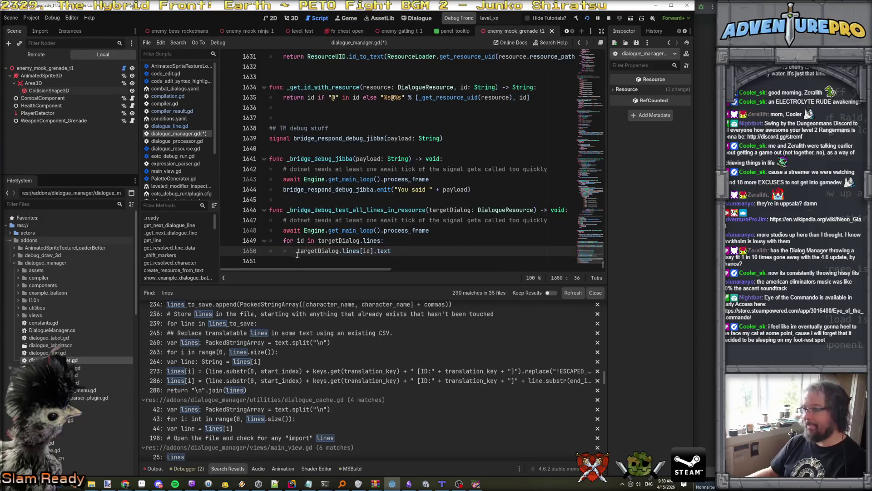
text(print()
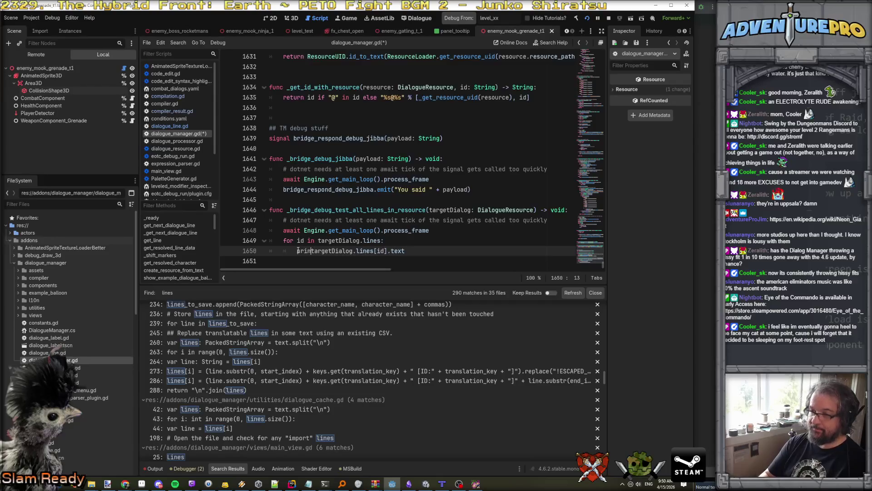
click(418, 251)
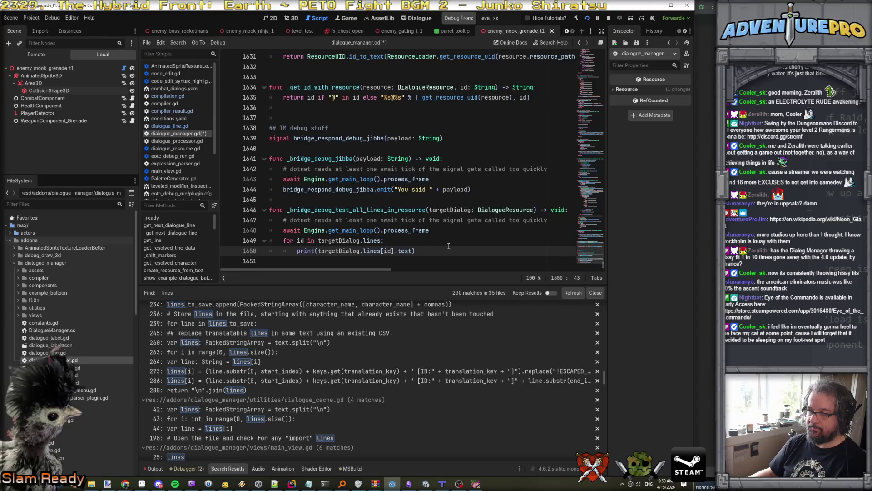
key(Return)
key(Return)
key(BackSpace)
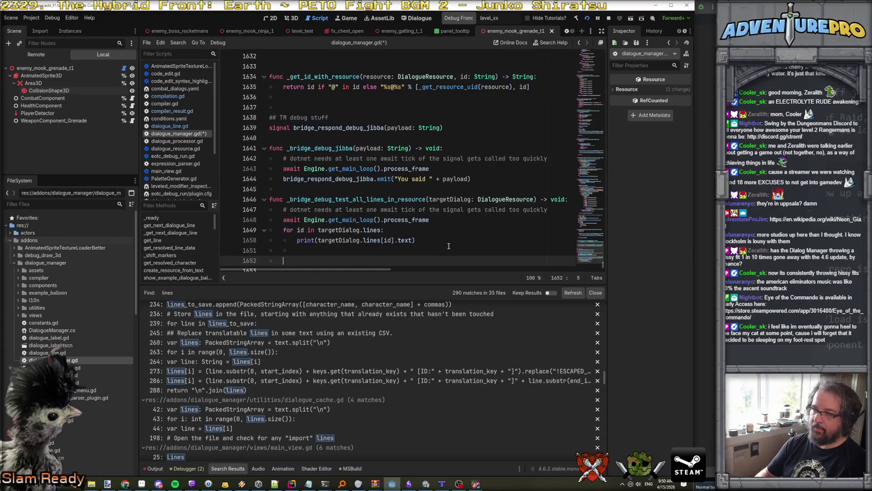
Copy the bridge_respond_debug_jibba.emit line below the loop with the argument "checked"
click(302, 180)
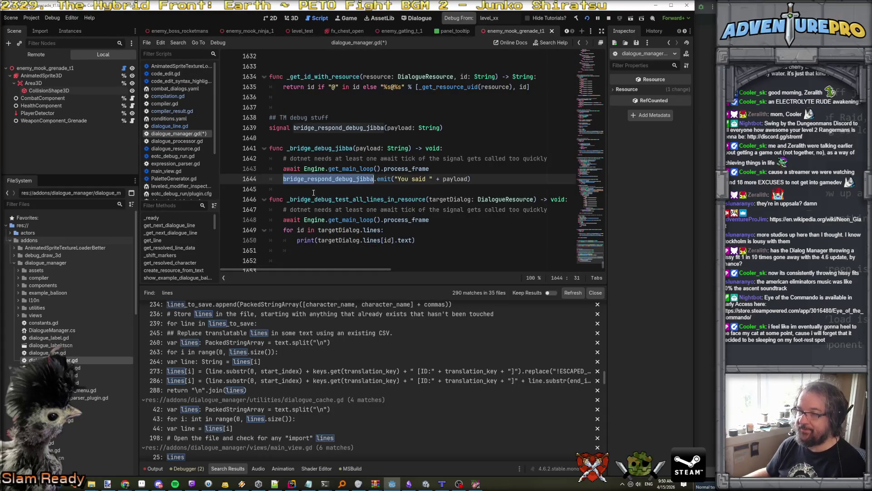
drag(283, 179, 527, 180)
key(ctrl+c)
click(379, 261)
key(ctrl+v)
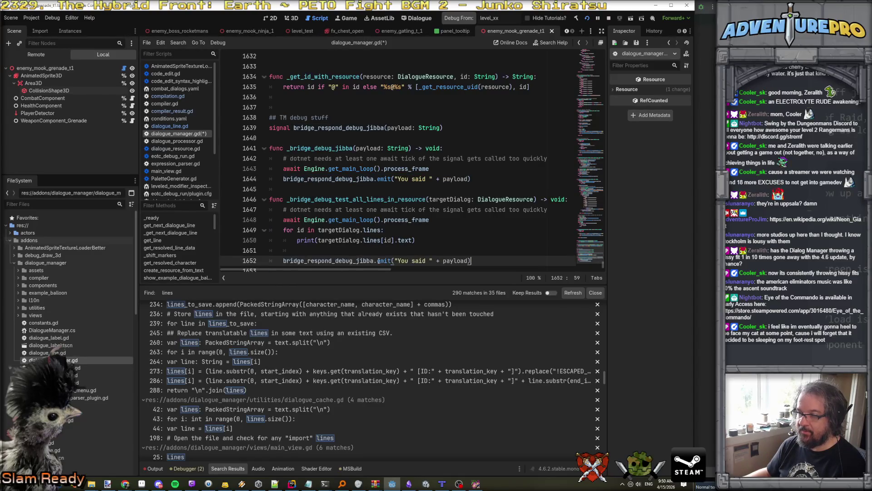
drag(399, 260, 469, 259)
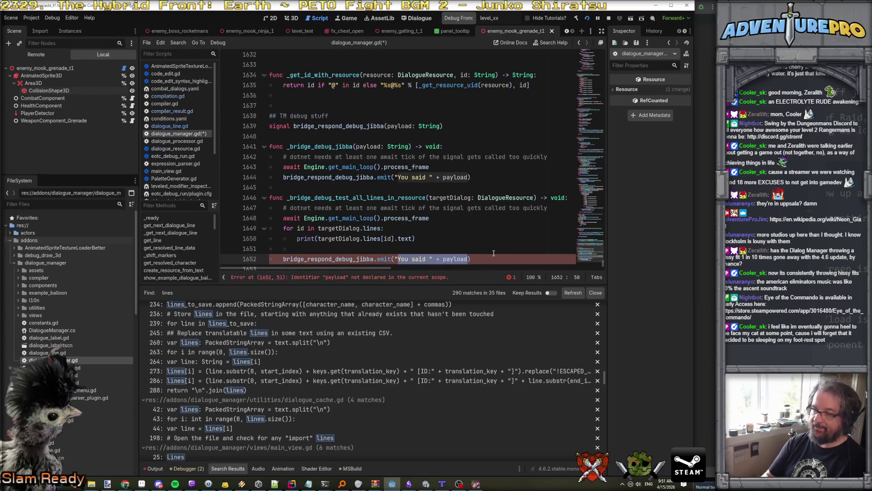
text(checked");)
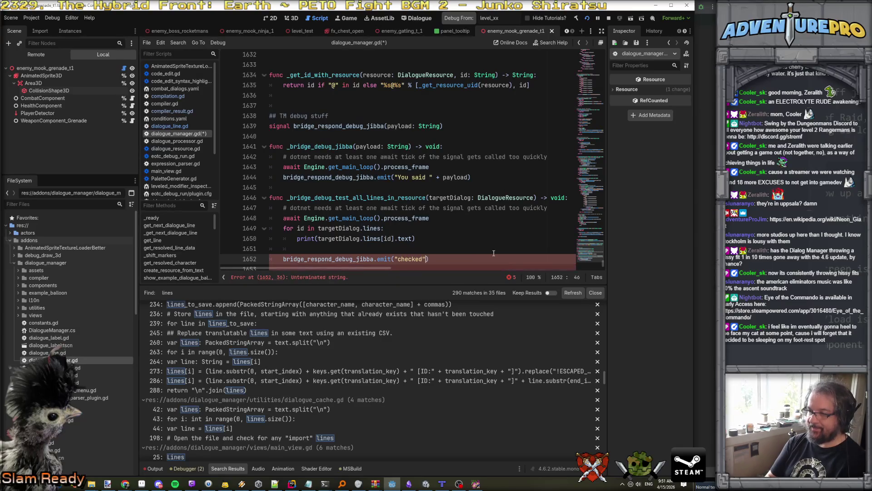
Copy the _bridge_debug_test_all_lines_in_resource function name and switch to Rider
scroll(494, 253, down, 1)
double_click(353, 189)
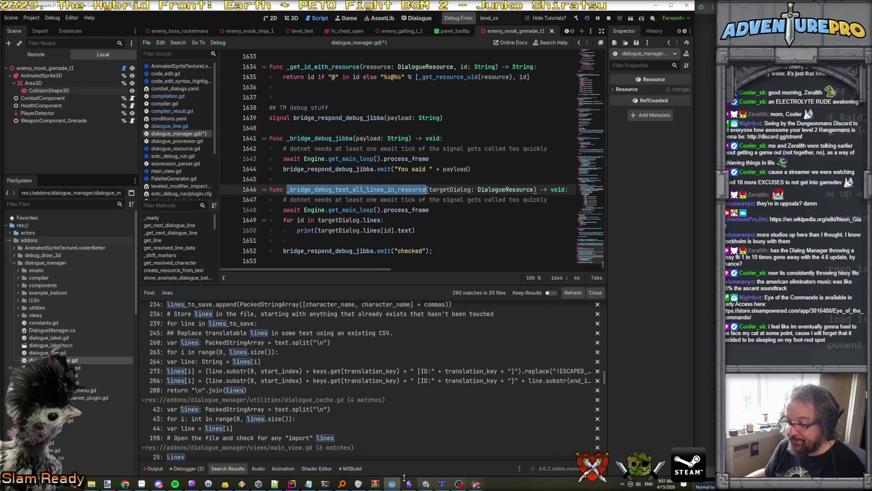
click(296, 487)
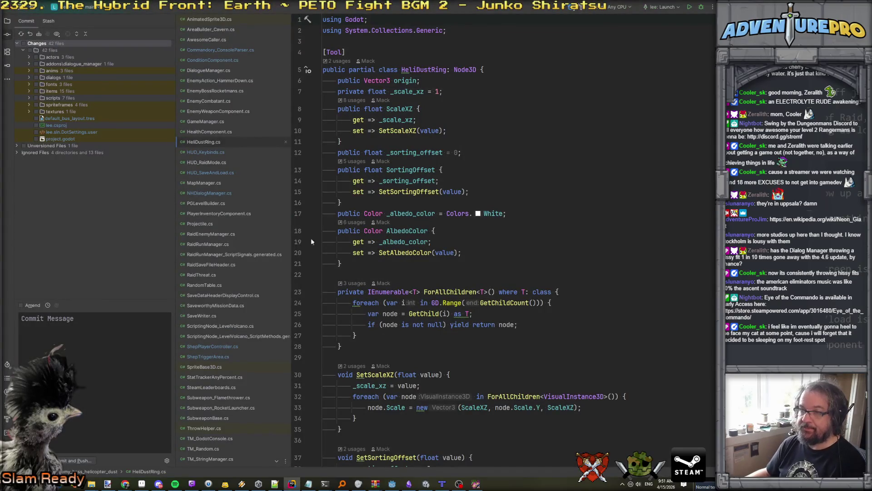
In NHDialogManager.cs, make Instance.Call invoke _bridge_debug_test_all_lines_in_resource
click(209, 193)
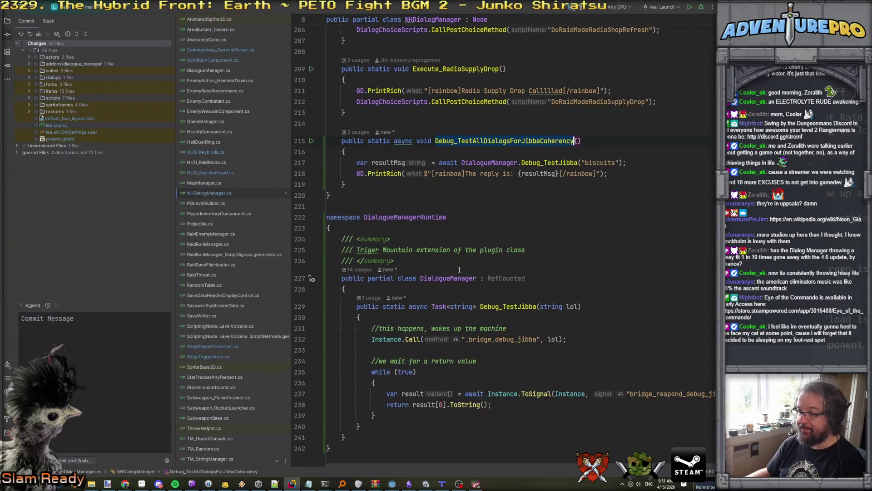
scroll(490, 309, down, 2)
double_click(490, 294)
key(ctrl+v)
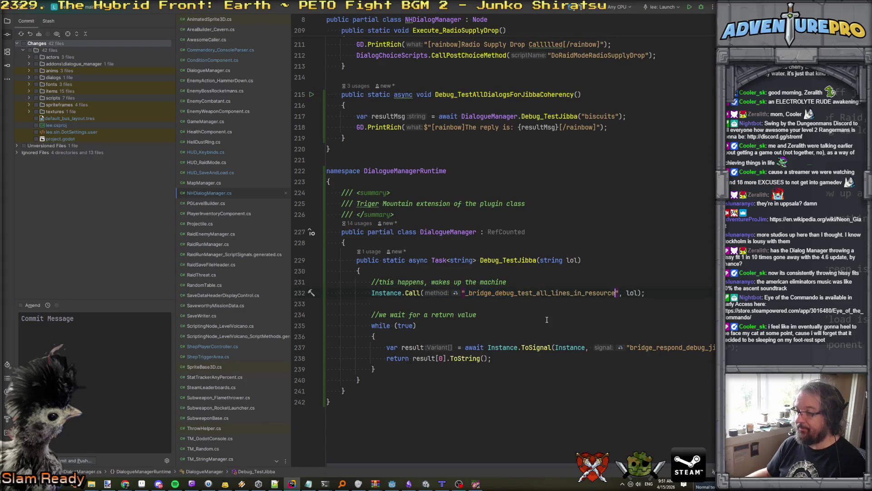
Begin typing a foreach over dialog resources inside the method body
click(555, 277)
click(547, 272)
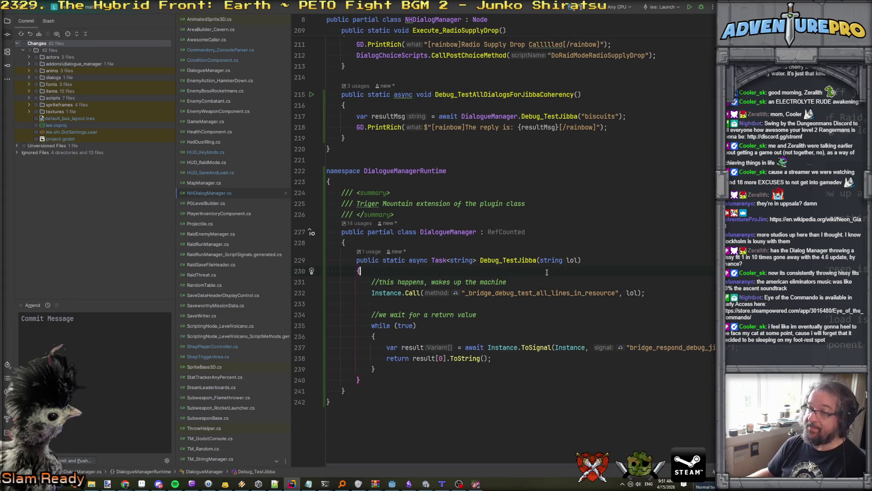
key(Return)
text(foreach( )
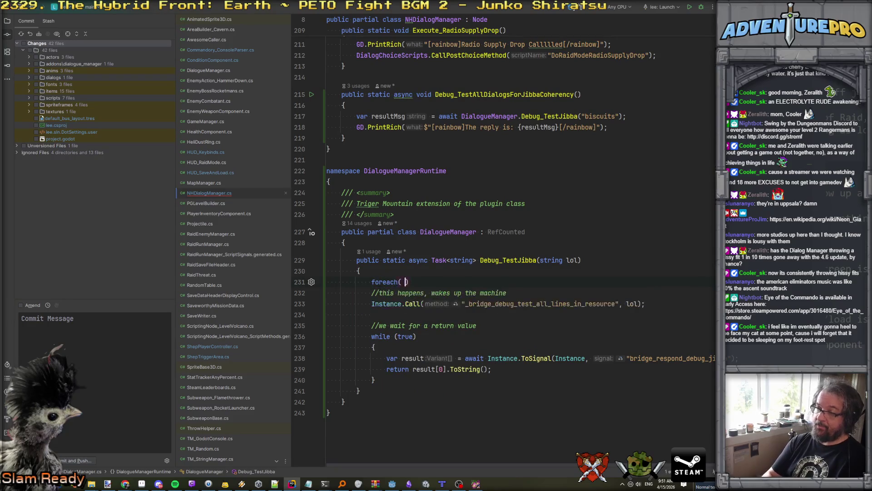
text(var dialog)
text(Resource in d)
text(ial)
key(BackSpace)
key(BackSpace)
key(BackSpace)
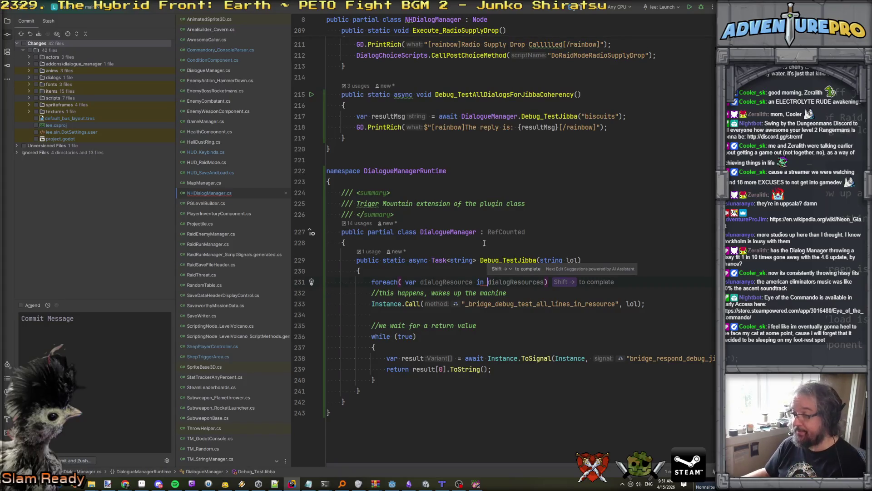
key(Up)
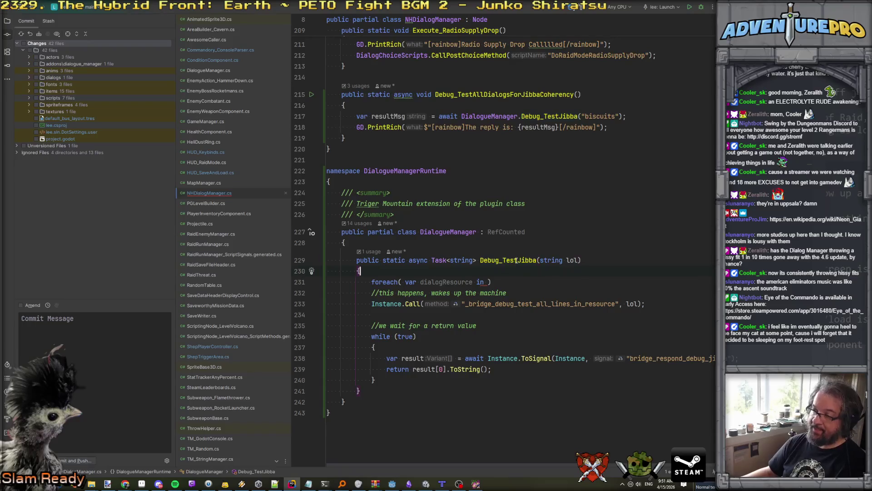
Rename Debug_TestJibba to Debug_TestDialogLines with a Resource parameter named dialog
click(536, 260)
key(BackSpace)
key(BackSpace)
key(BackSpace)
text(DialogLines)
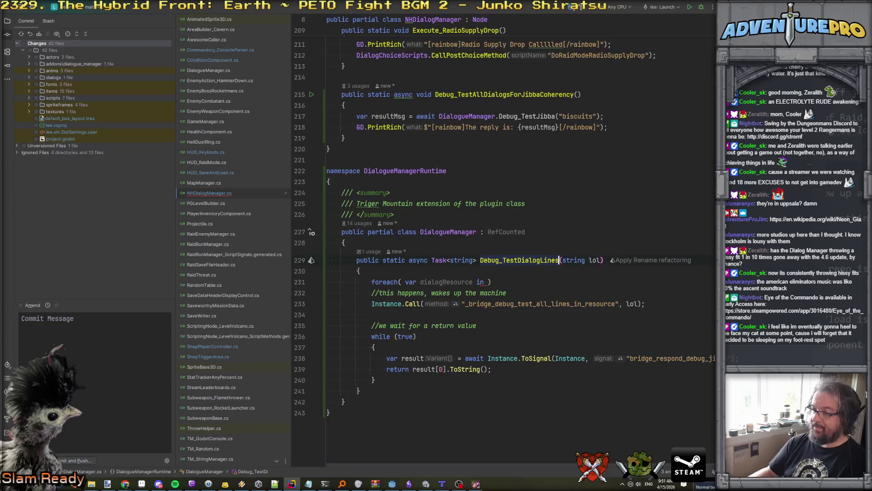
double_click(569, 258)
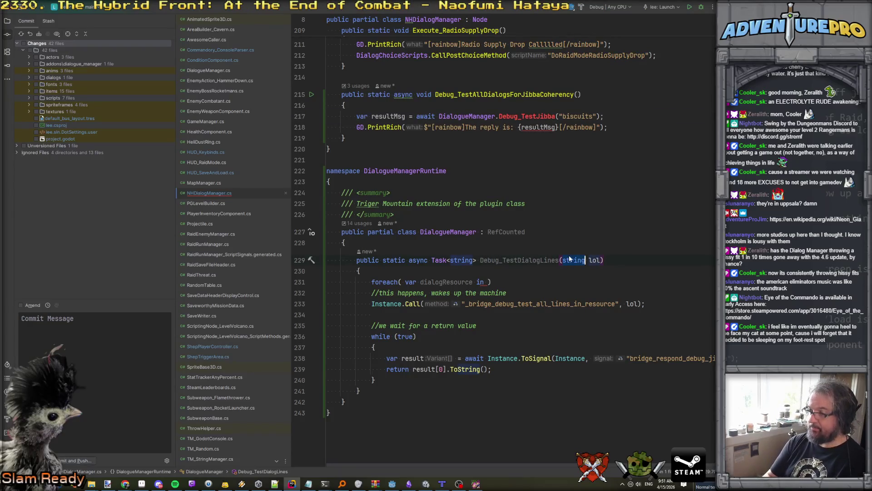
text(Resource)
key(ctrl+Right)
text(dialog)
key(Escape)
Pass dialog instead of lol to Instance.Call and remove the unfinished foreach line
double_click(593, 304)
text(dialog)
click(566, 285)
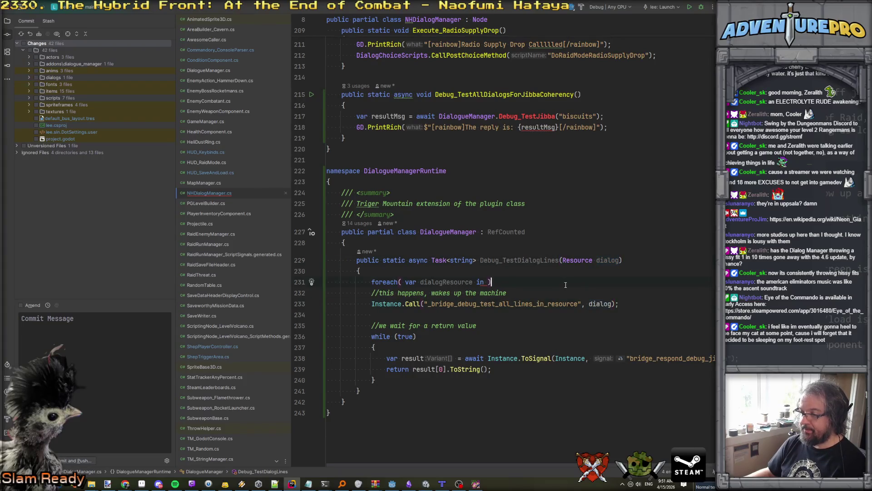
key(ctrl+x)
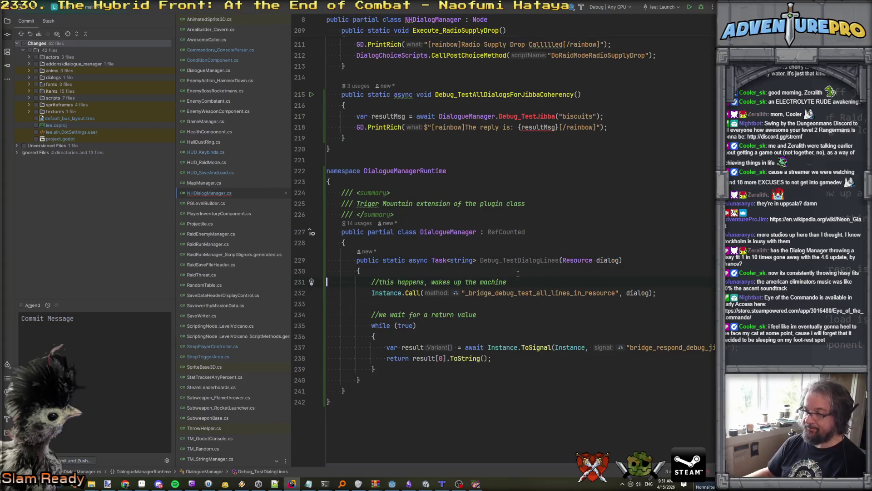
Start a foreach (var kvp in ...) loop in Debug_TestAllDialogsForJibbaCoherency
scroll(518, 273, up, 2)
click(639, 192)
key(Up)
key(Up)
key(Return)
key(Return)
key(Up)
text(forea)
key(Return)
text(var kvp in di)
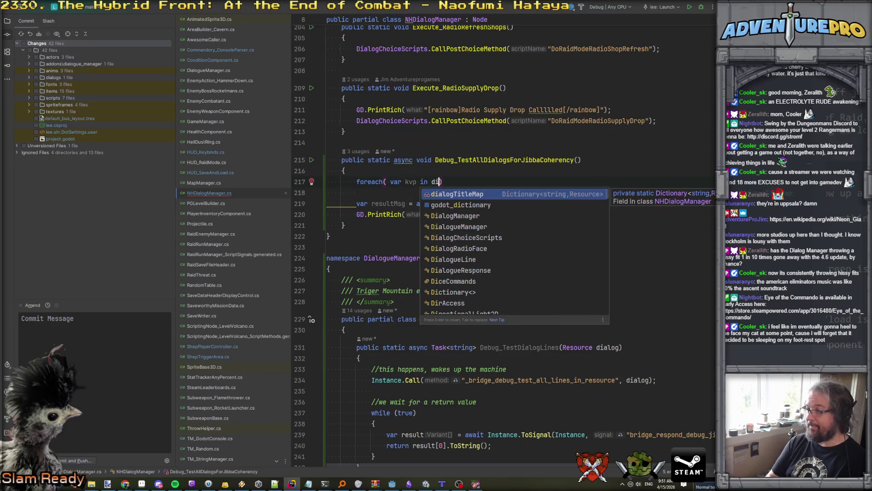
Complete the foreach over dialogTitleMap and copy the resultMsg and PrintRich lines into its body
key(Return)
key(ctrl+shift+Return)
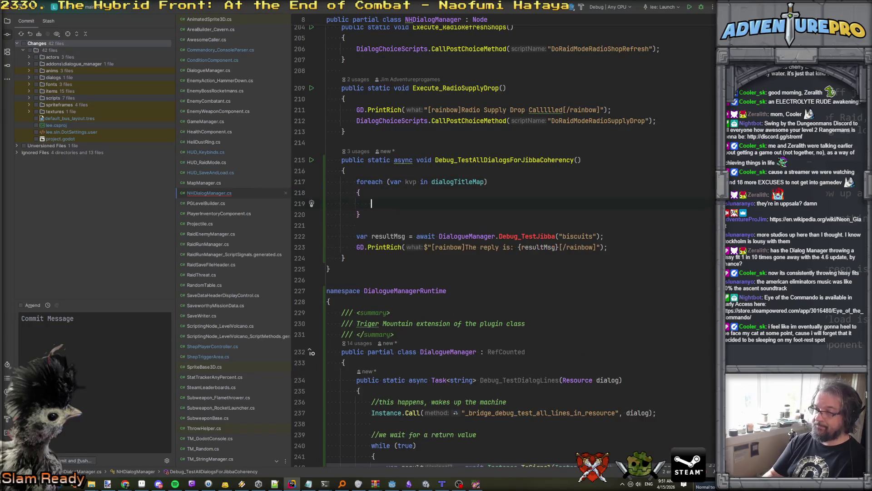
drag(356, 236, 663, 245)
key(ctrl+c)
click(441, 208)
key(ctrl+v)
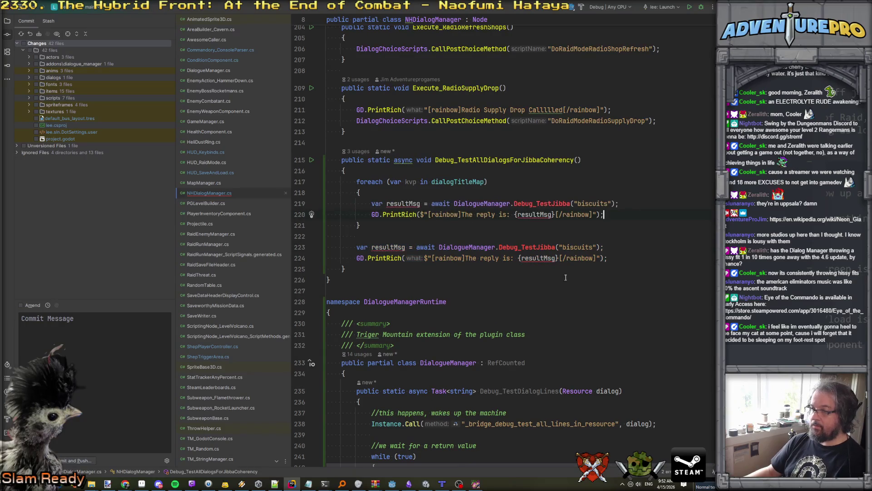
Change the copied call to await Debug_TestDialogLines(kvp.Value)
double_click(545, 389)
key(ctrl+c)
double_click(539, 203)
key(ctrl+v)
click(420, 203)
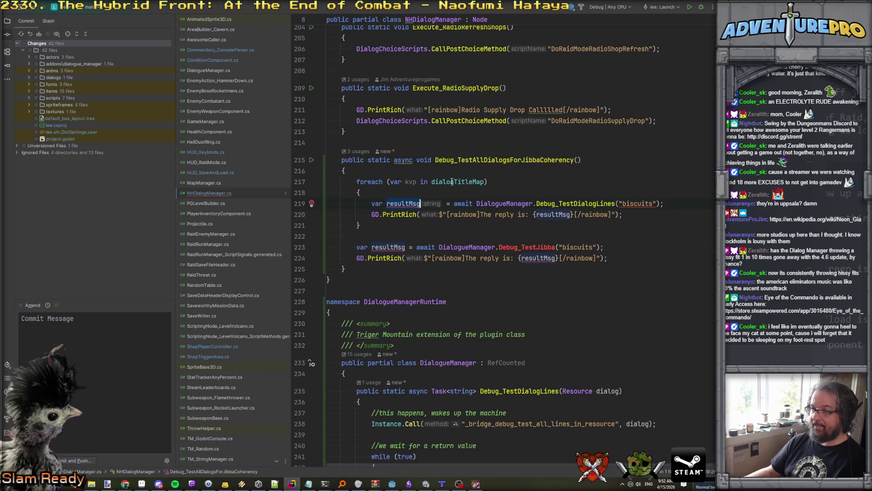
click(415, 182)
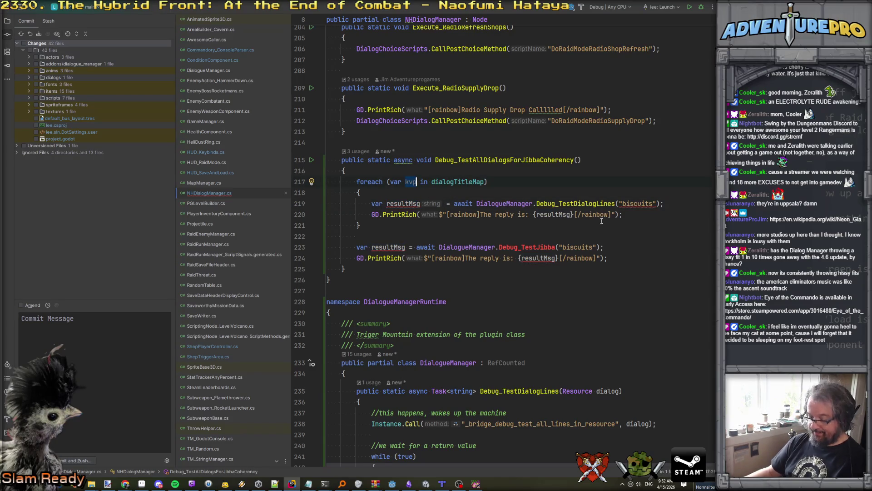
key(ctrl+c)
drag(619, 203, 658, 203)
key(ctrl+v)
text(.Value)
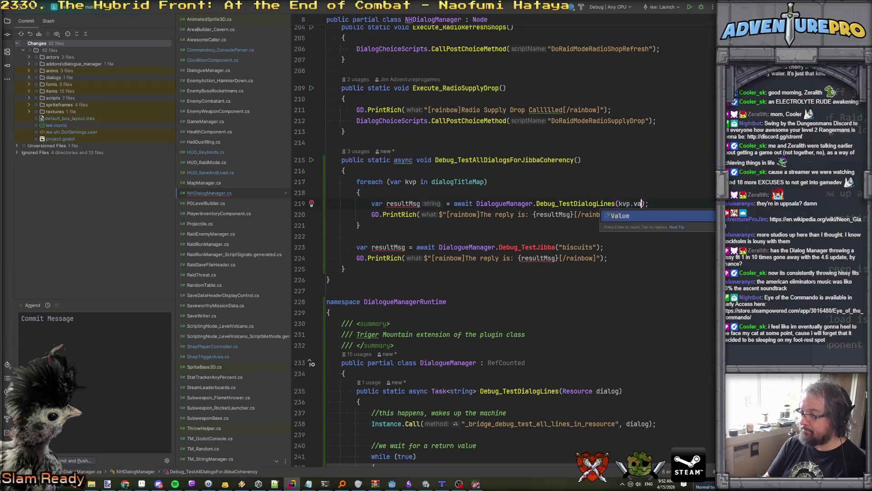
Delete the old biscuits test call, its reply print, and the leftover blank lines
key(Up)
click(327, 214)
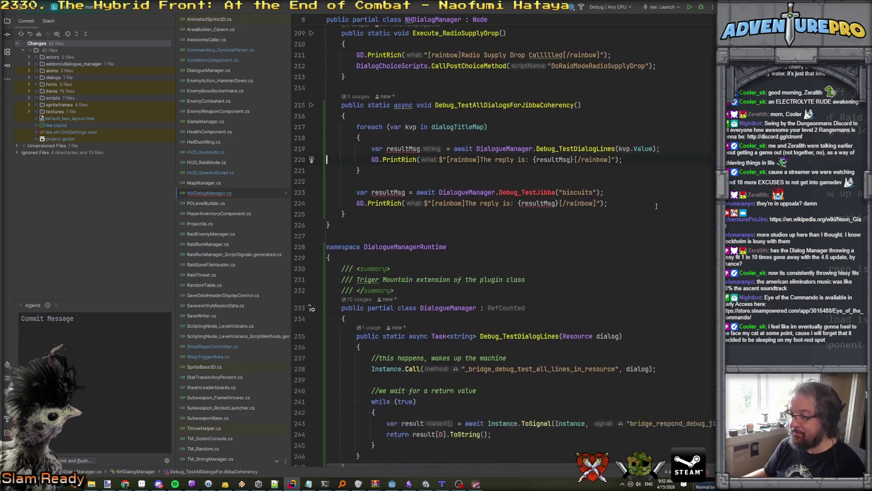
scroll(455, 372, down, 2)
scroll(454, 372, down, 2)
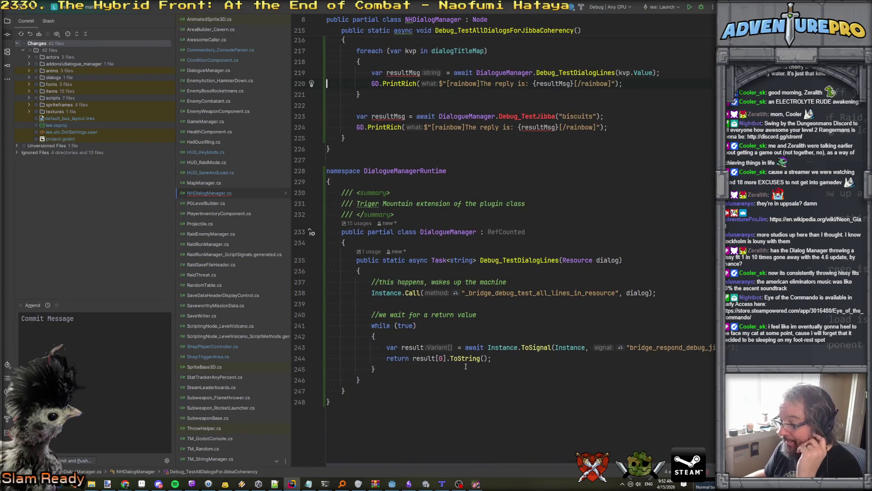
scroll(462, 289, up, 4)
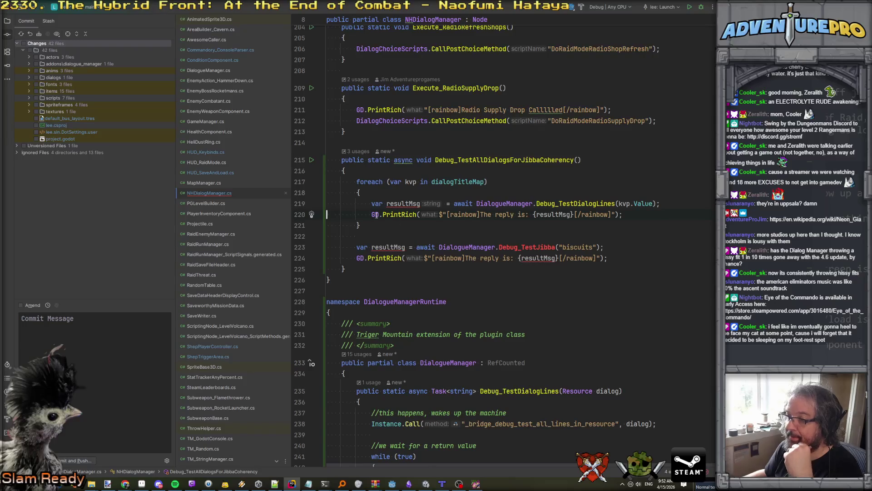
drag(353, 247, 639, 261)
key(Delete)
key(Up)
key(shift+Down)
key(shift+Down)
key(Delete)
key(Up)
key(Up)
key(Up)
key(End)
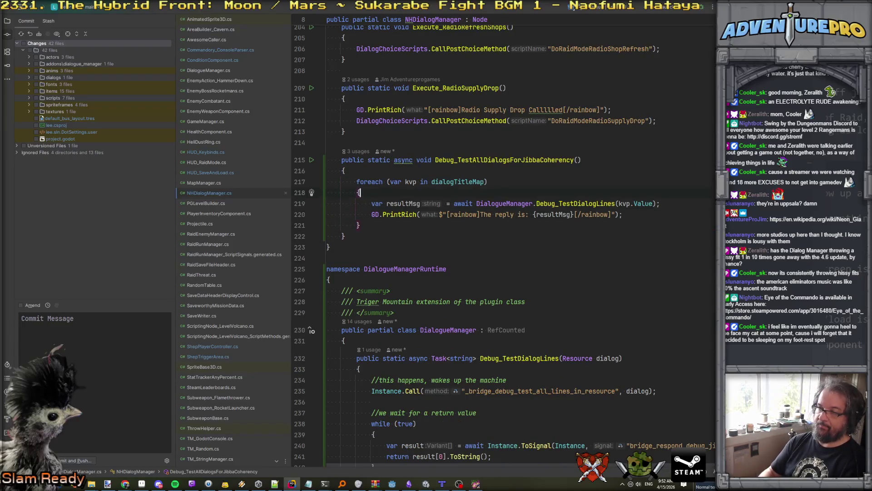
Add GD.Print($"Testing {kvp.Key} ") at the top of the dialog loop
key(Return)
text(GHD)
key(BackSpace)
key(BackSpace)
text(D.Pri)
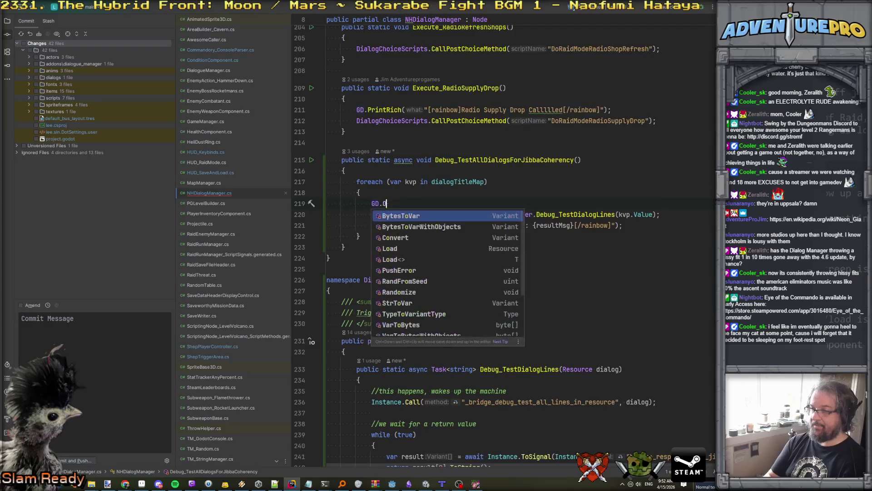
key(Return)
text("Test)
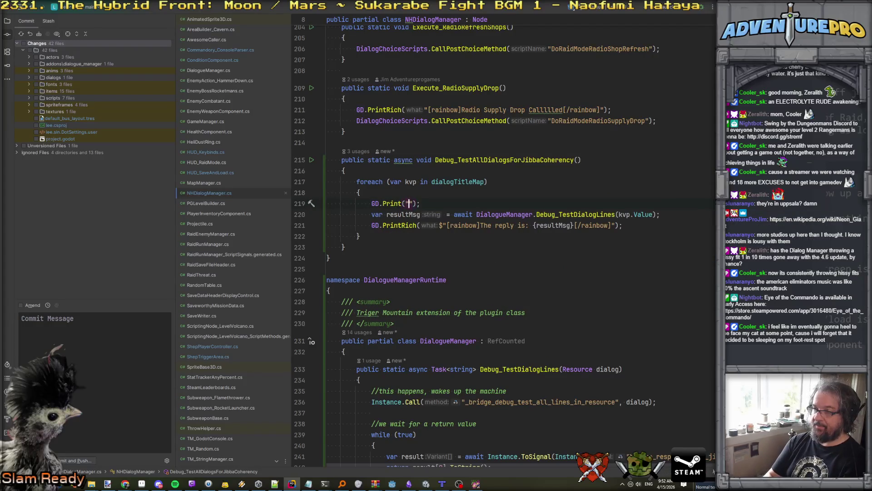
text(ing)
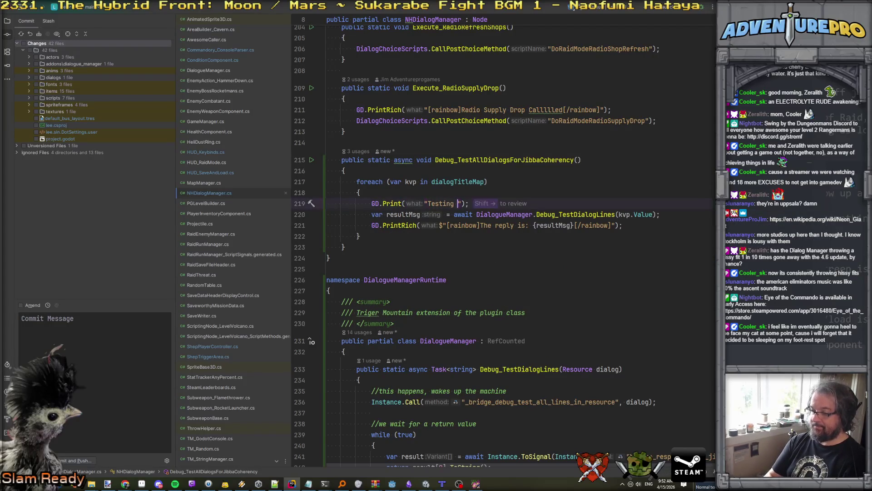
key(Left)
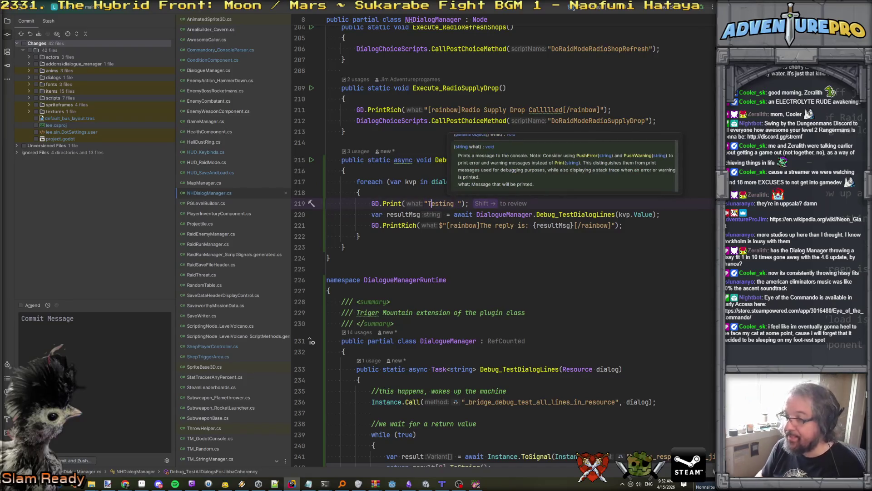
key(Left)
key(Left)
text($)
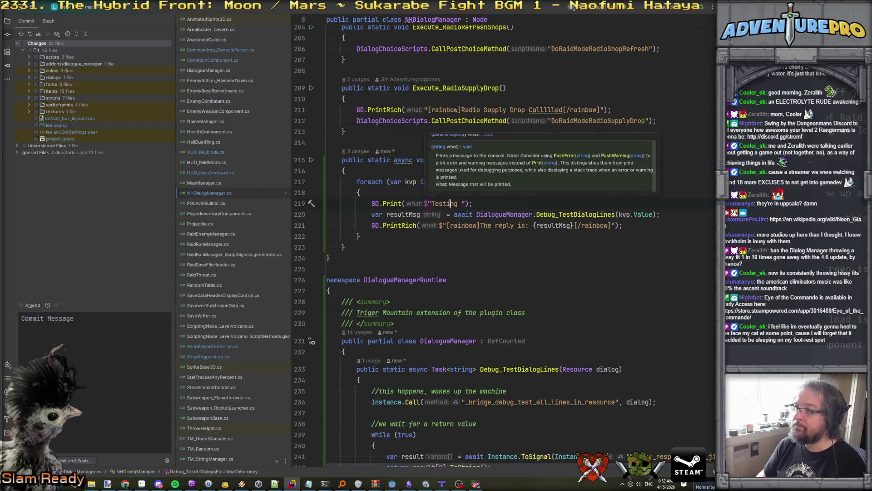
click(461, 203)
text({kvp.Key)
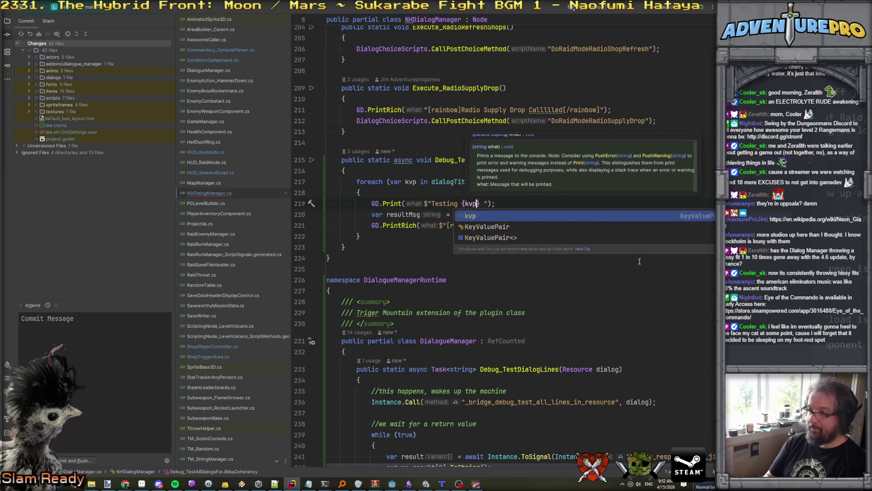
key(Escape)
Replace the PrintRich reply text with $"Result: {resultMsg}"
click(326, 226)
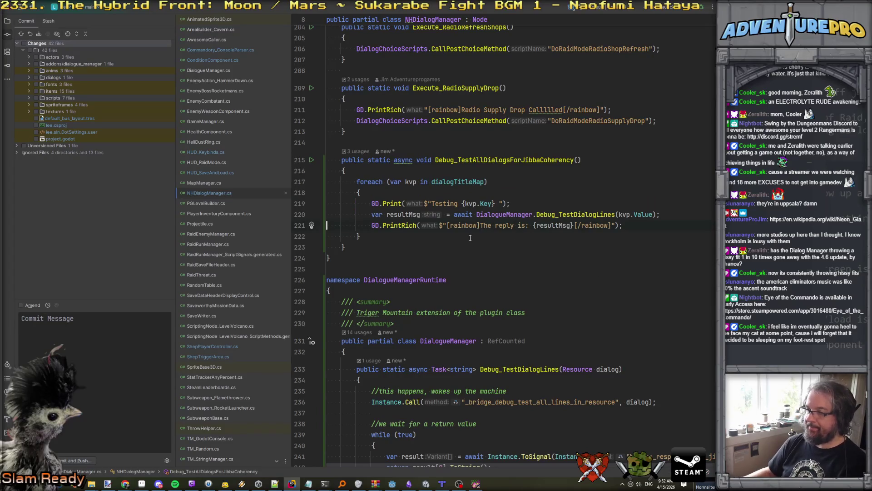
drag(447, 226, 612, 227)
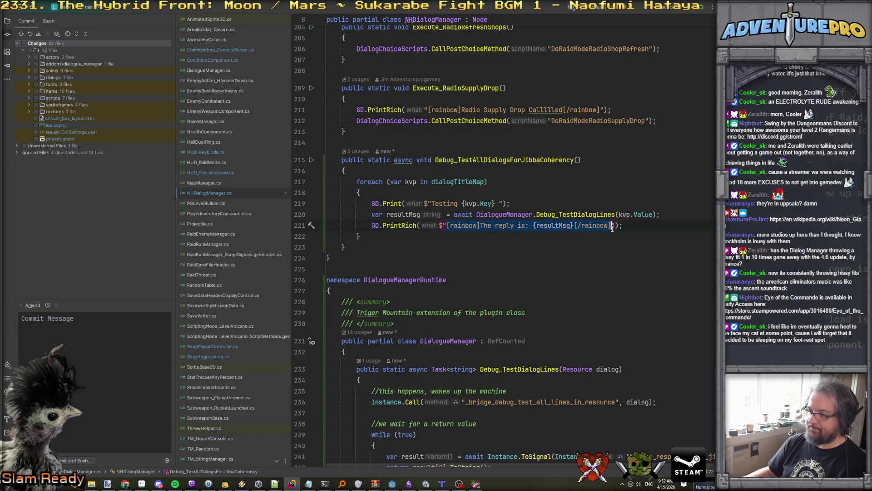
text(Result:)
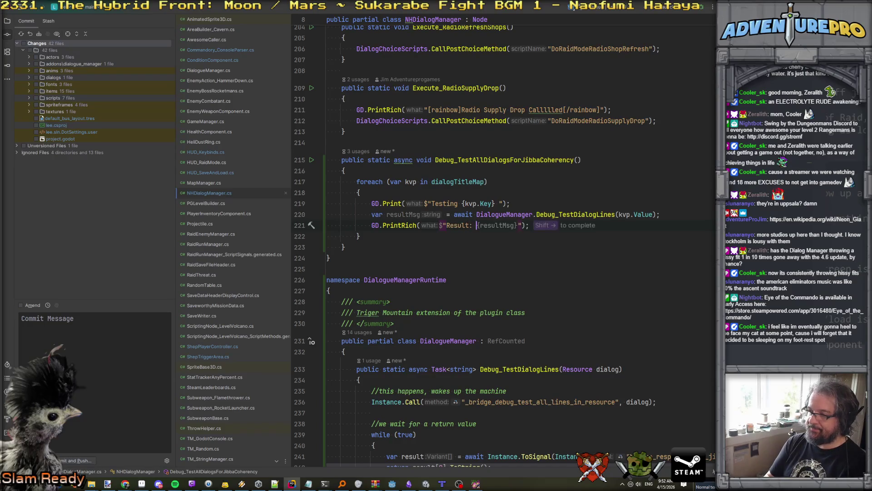
key(shift+Right)
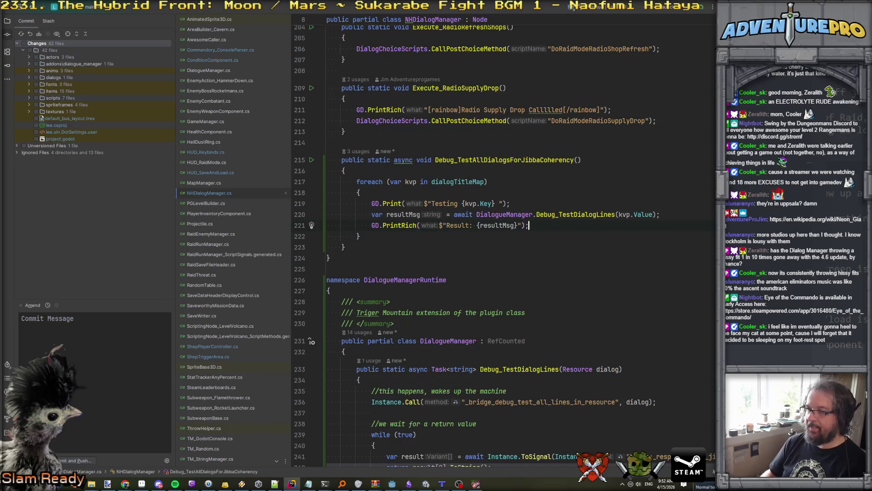
click(476, 483)
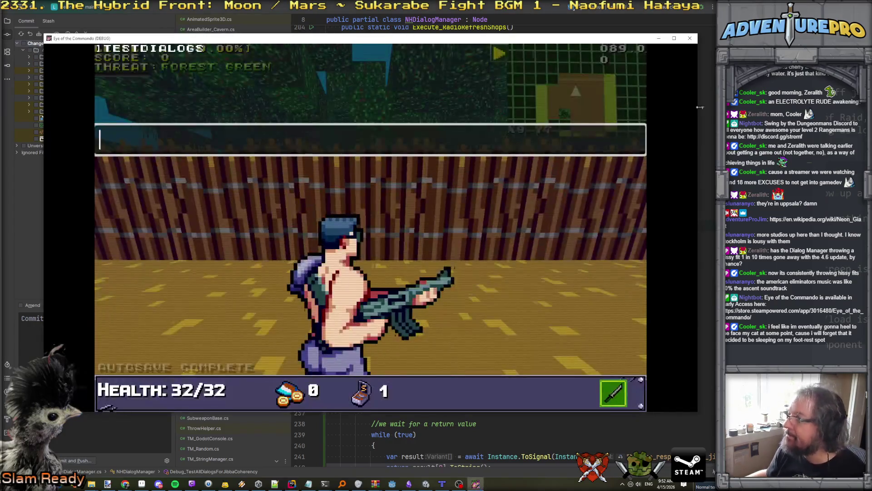
Return to the Godot editor, then save and launch the game
click(691, 44)
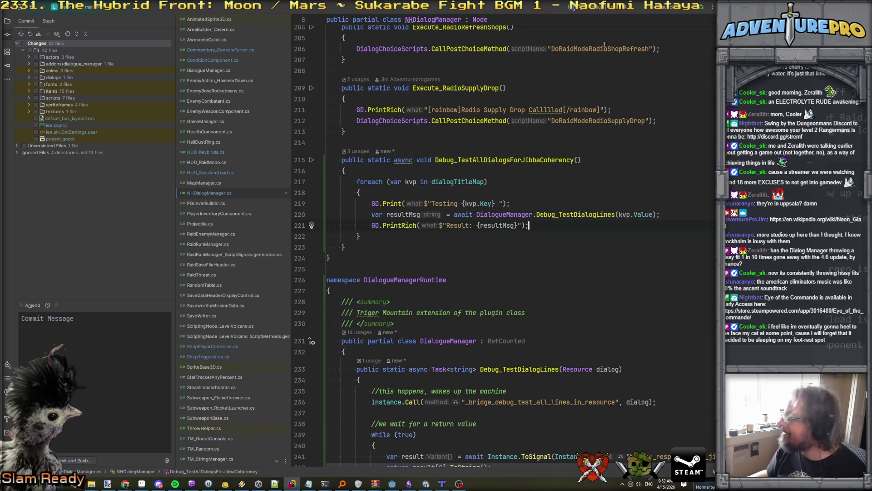
click(499, 192)
scroll(454, 272, down, 3)
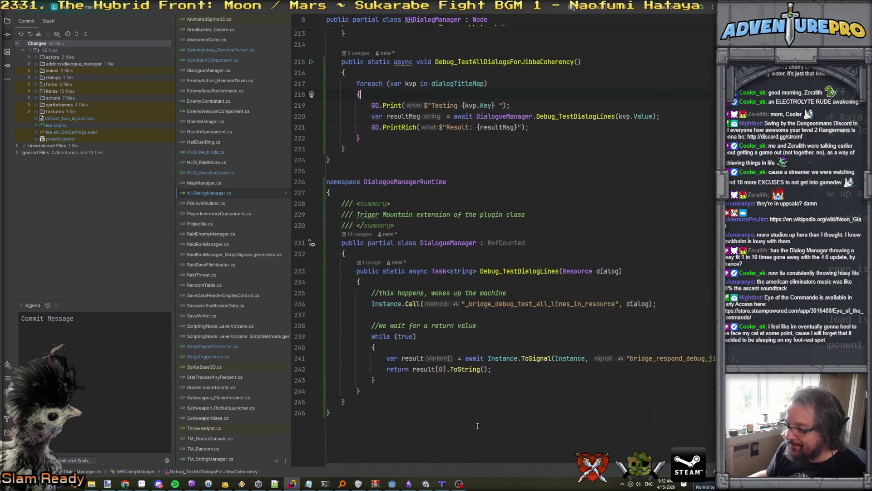
click(392, 483)
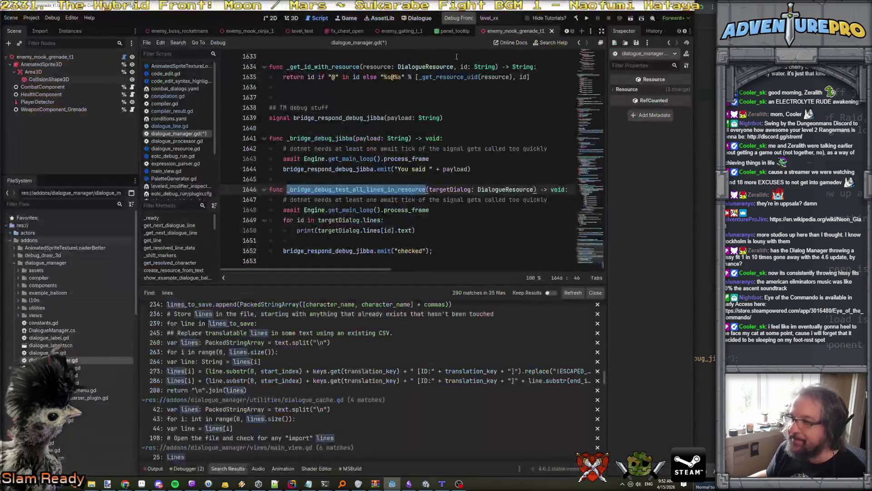
click(463, 18)
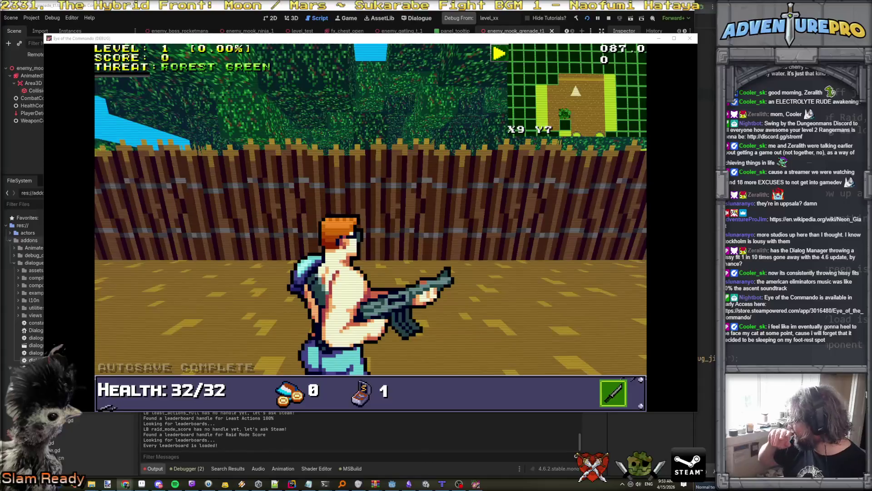
Shoot the Evil Barricade and run TESTDIALOGS from the in-game console
click(385, 189)
key(grave)
text(TESTDIALOGS)
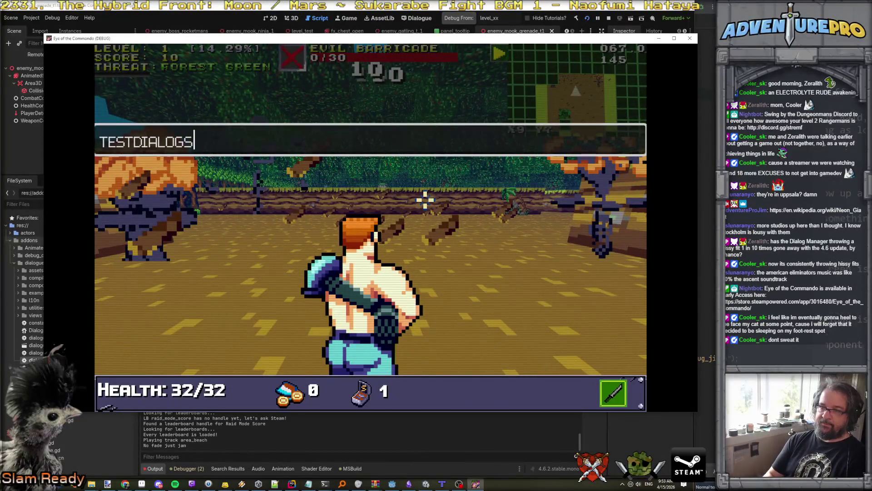
key(Return)
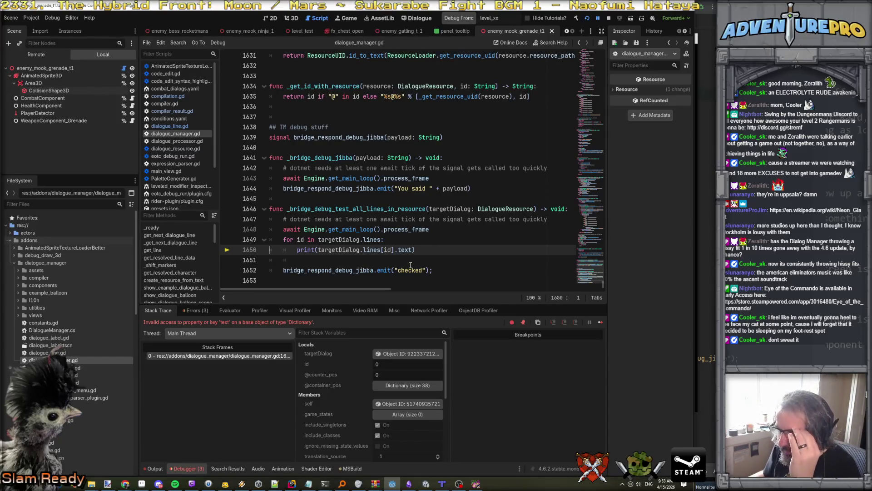
Change line 1650 to print targetDialog.lines[id]["text"], then save and restart with F5
drag(394, 249, 413, 250)
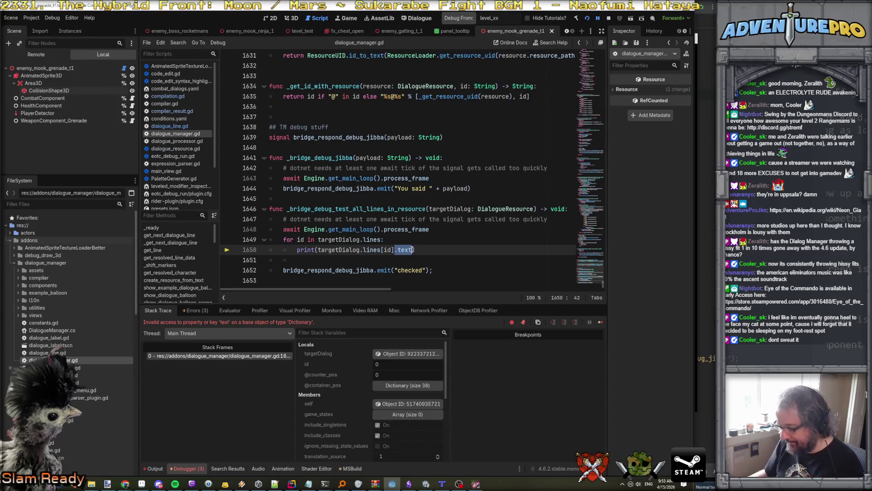
text(["text"text]"])
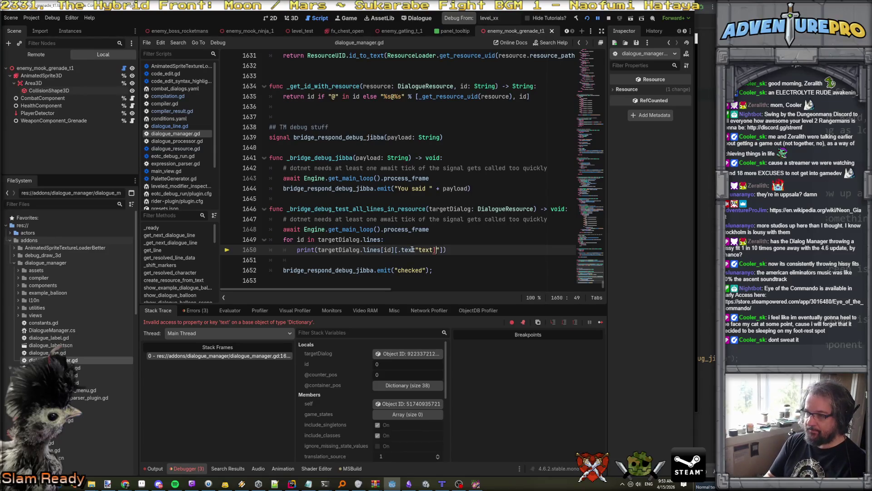
key(Left)
key(Left)
key(Left)
key(BackSpace)
key(BackSpace)
key(BackSpace)
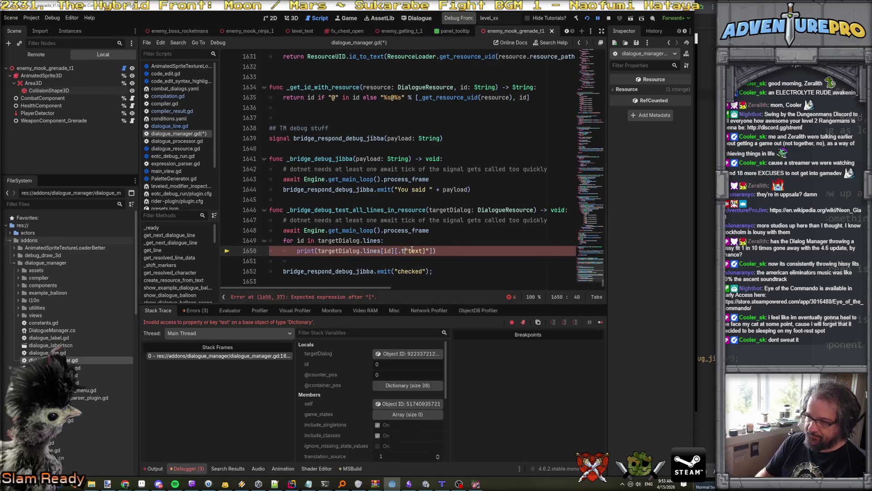
click(412, 250)
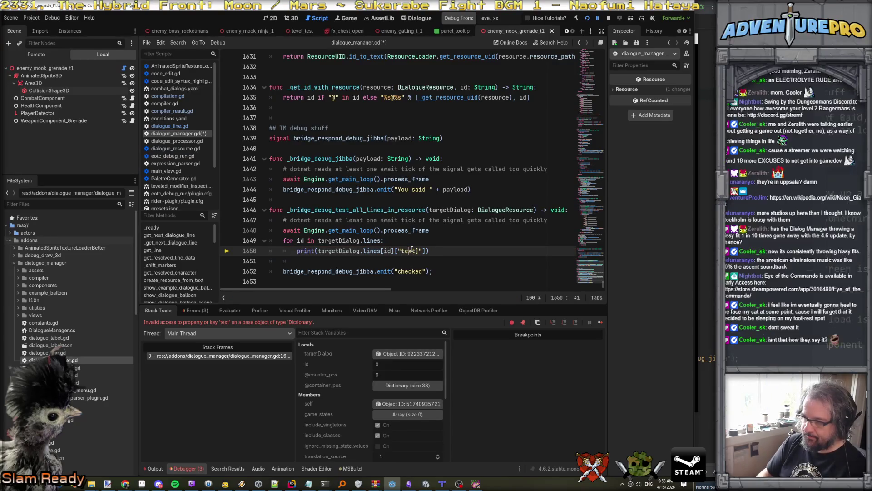
key(Down)
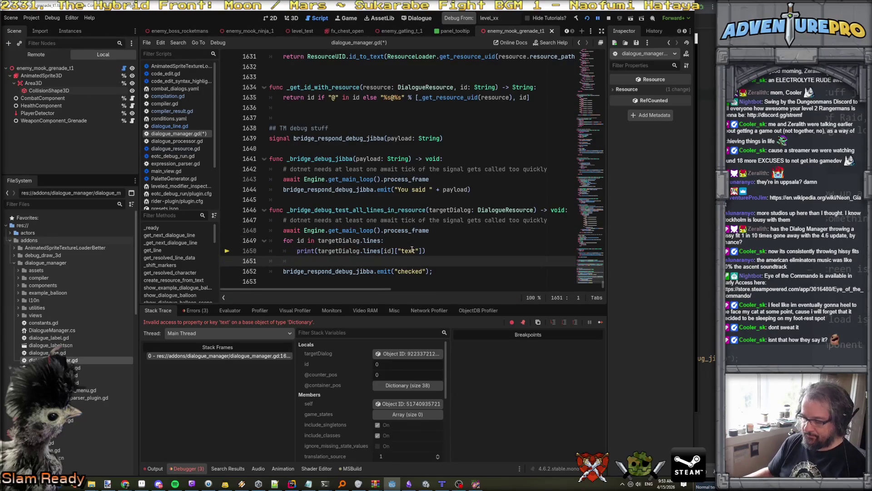
key(F5)
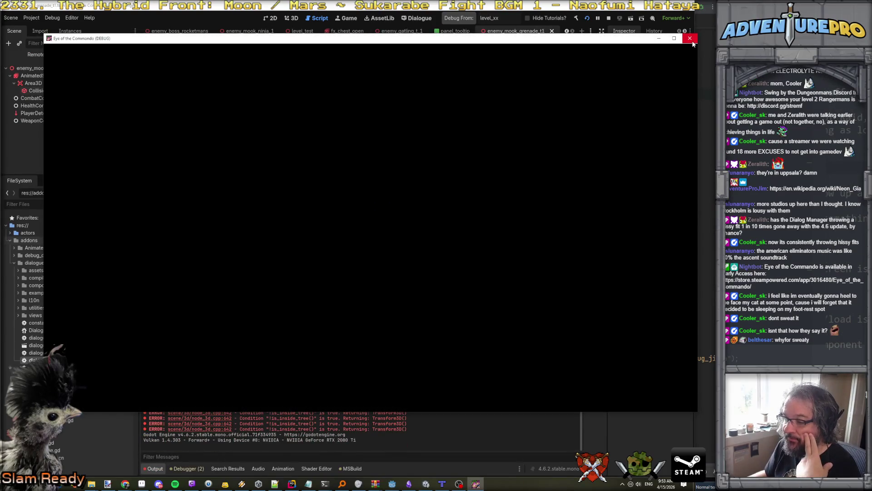
Close and relaunch the game, then destroy the Evil Barricade
click(690, 39)
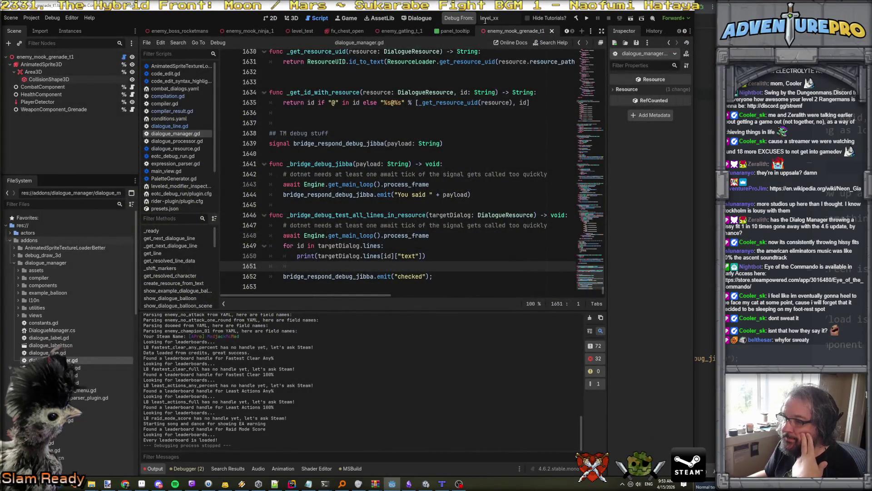
click(462, 20)
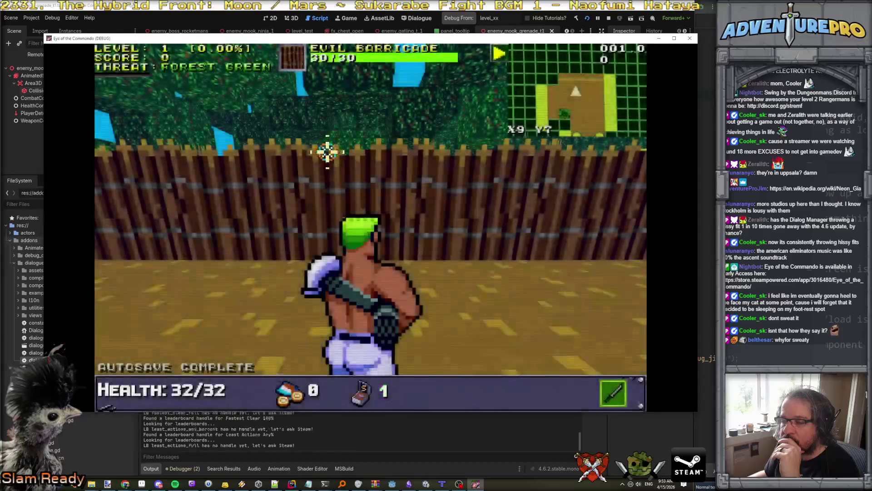
click(341, 171)
click(345, 181)
Run TESTDIALOGS in the in-game console and inspect the lines[id] error at line 1650
key(grave)
text(TESTDIALOG)
key(Return)
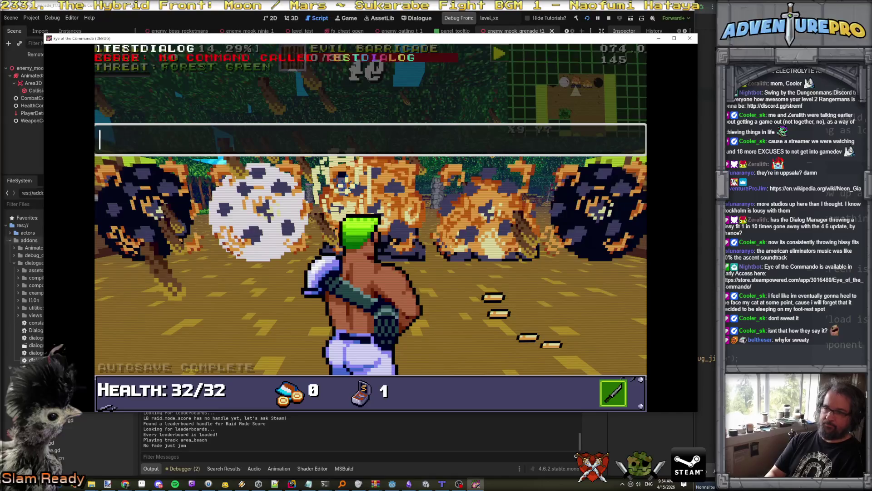
key(Up)
text(S)
key(Return)
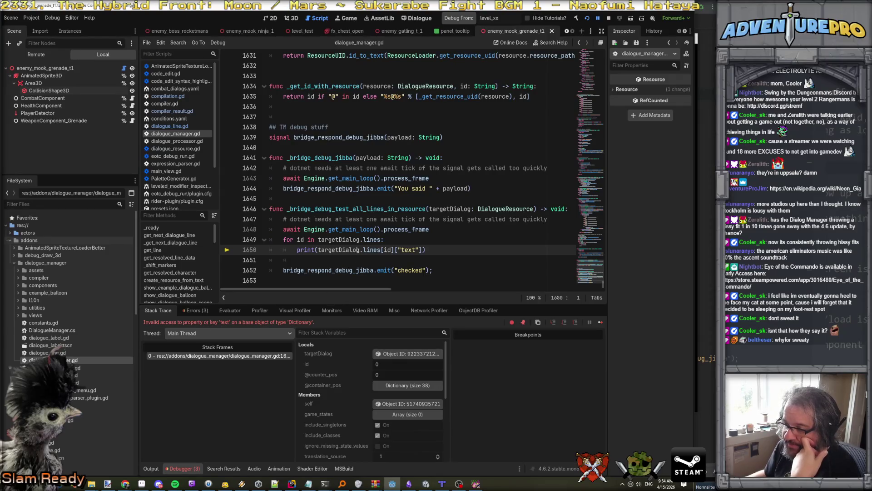
click(389, 250)
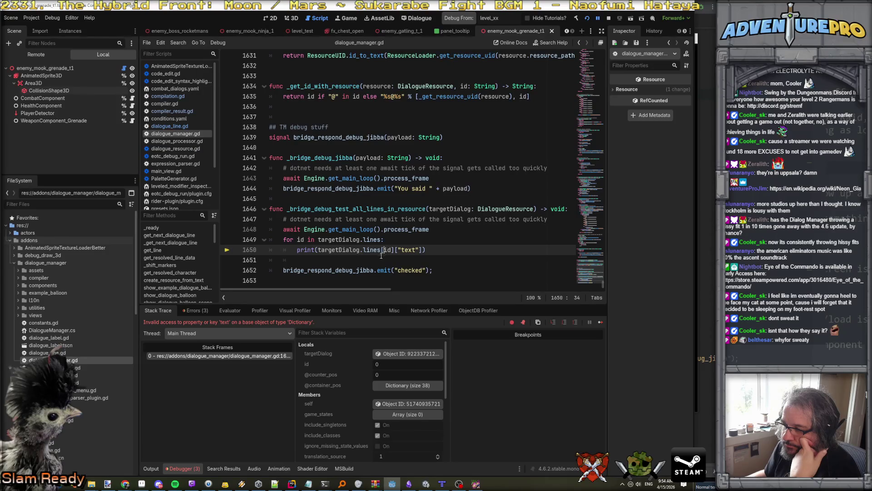
Dismiss the get_main_loop documentation popup and select lines[id] on line 1650
mouse_move(380, 253)
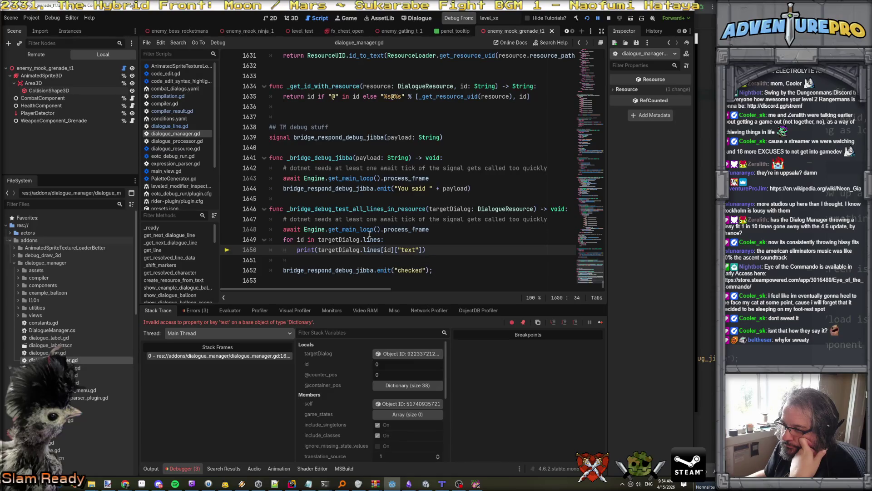
click(370, 230)
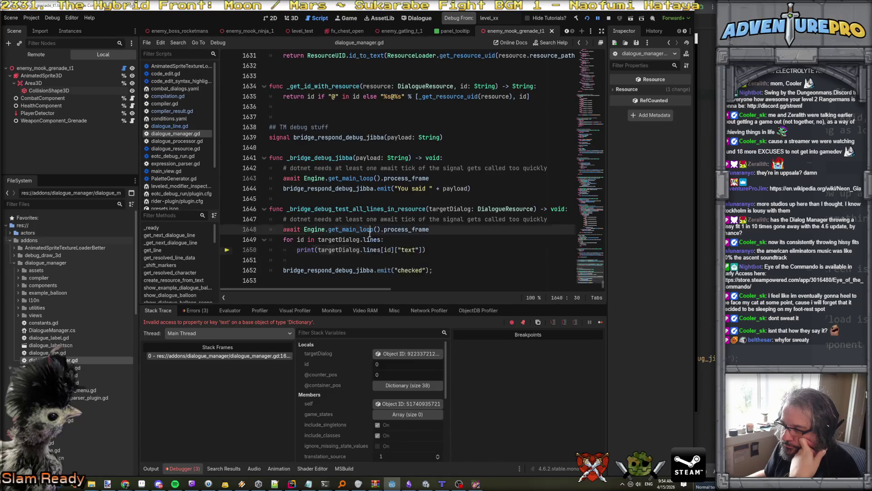
mouse_move(369, 250)
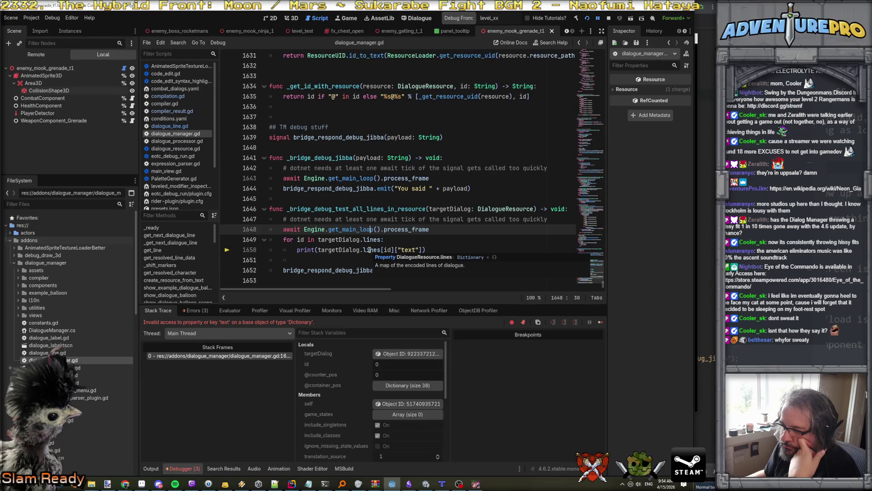
click(369, 250)
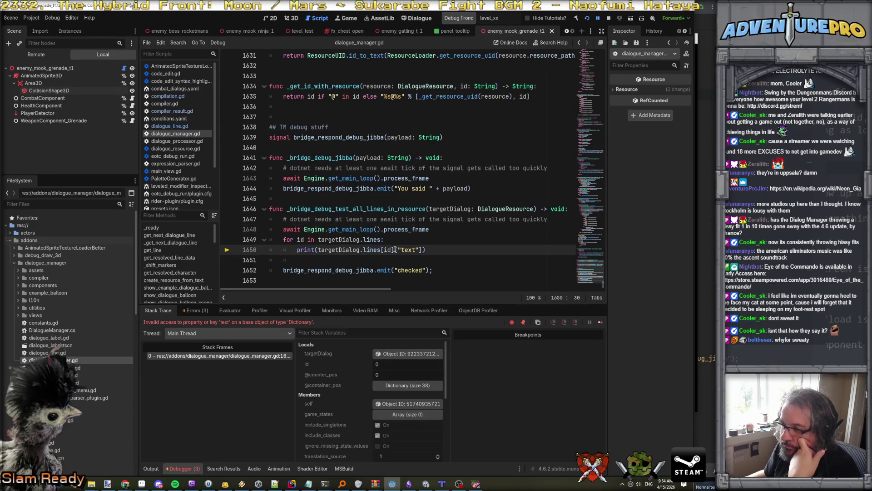
click(364, 250)
drag(364, 250, 395, 249)
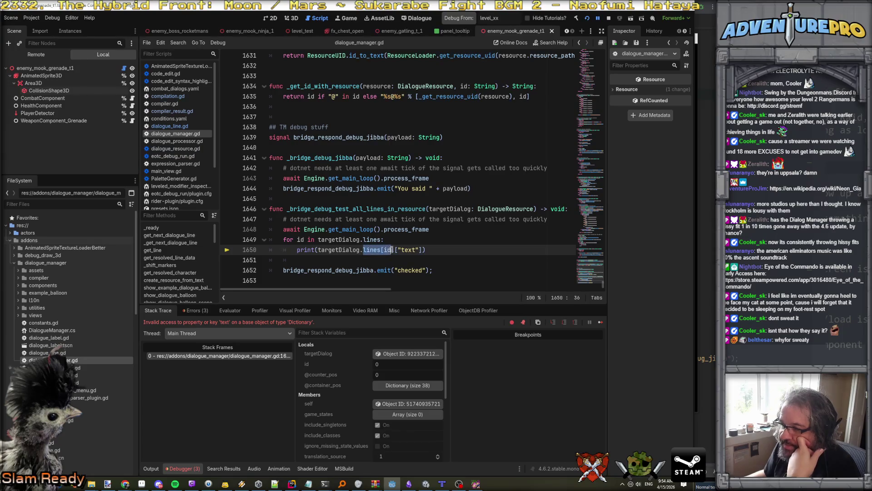
Search the project for lines[id], inspect compilation.gd line 77, then add a line inside the loop
key(ctrl+shift+f)
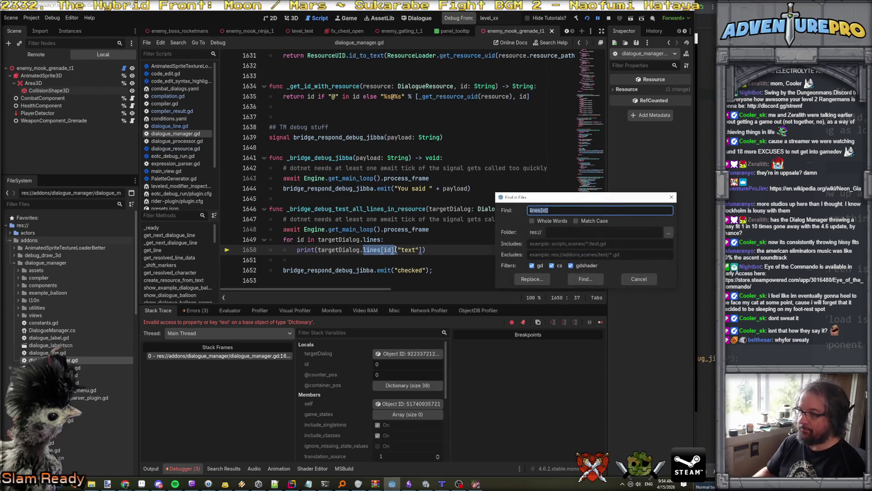
key(Return)
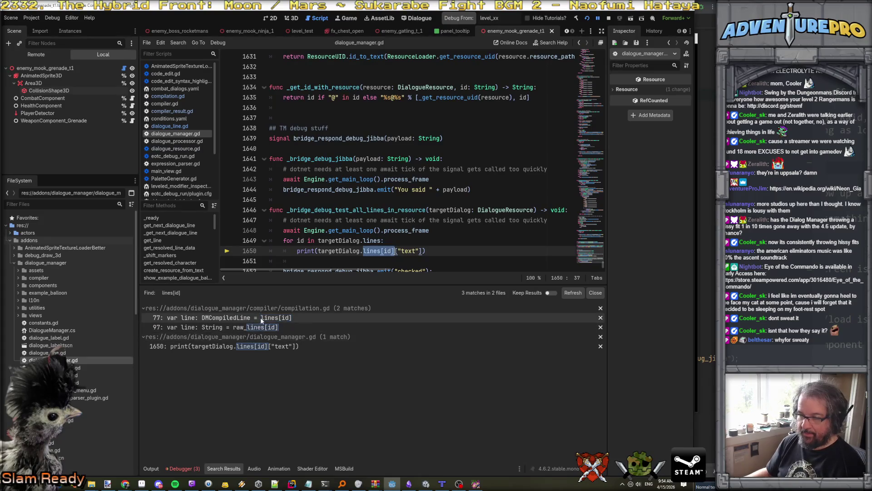
click(261, 317)
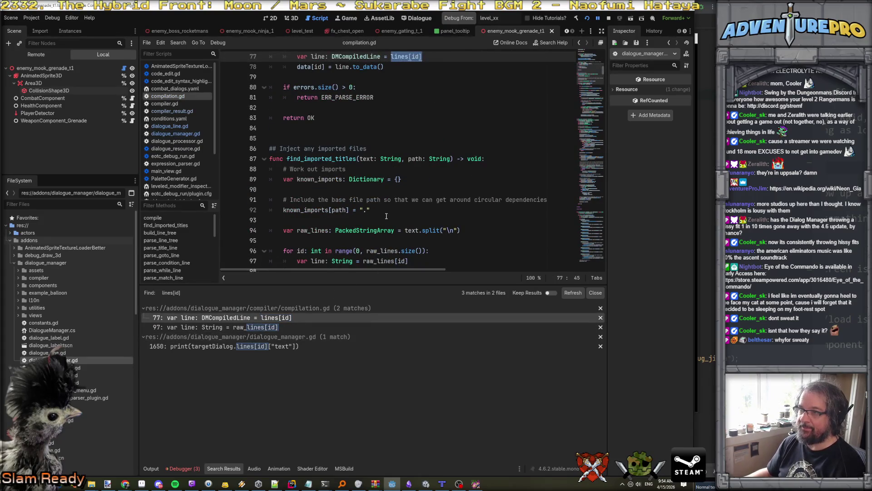
scroll(369, 189, up, 2)
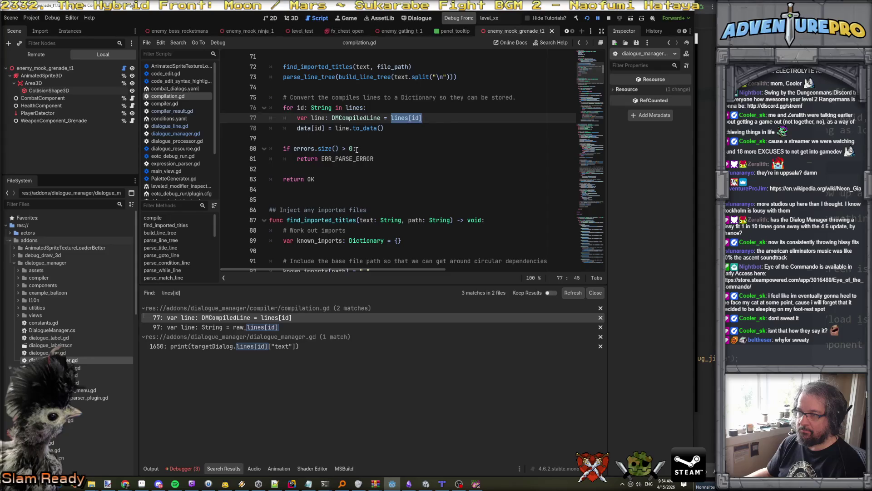
scroll(357, 150, down, 20)
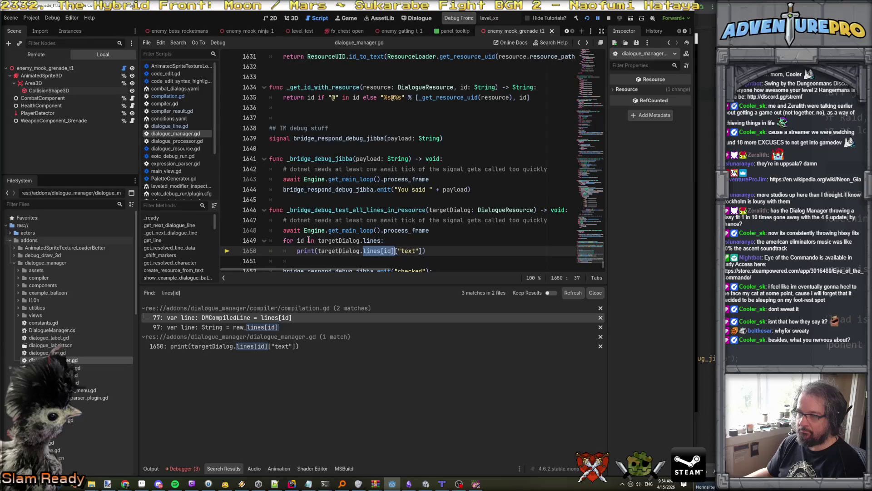
click(388, 240)
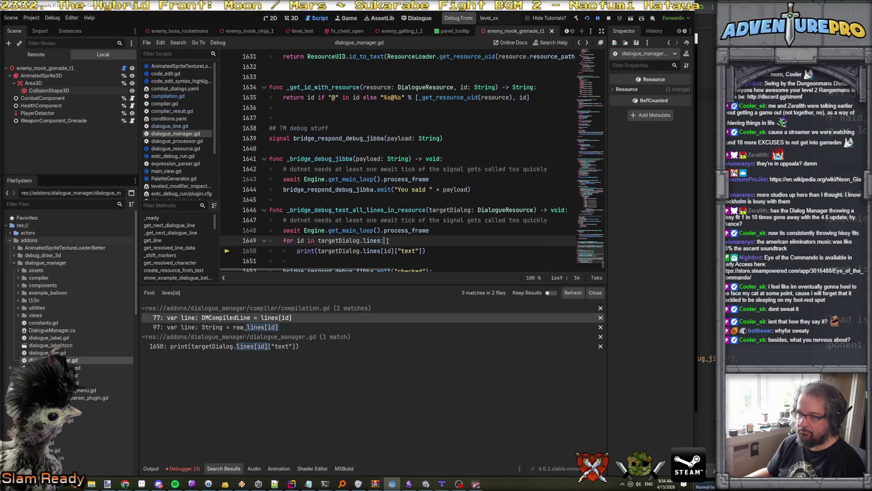
key(Return)
Add 'var line: DialogueLine = targetDialog.lines[id];' to the debug loop
text(var )
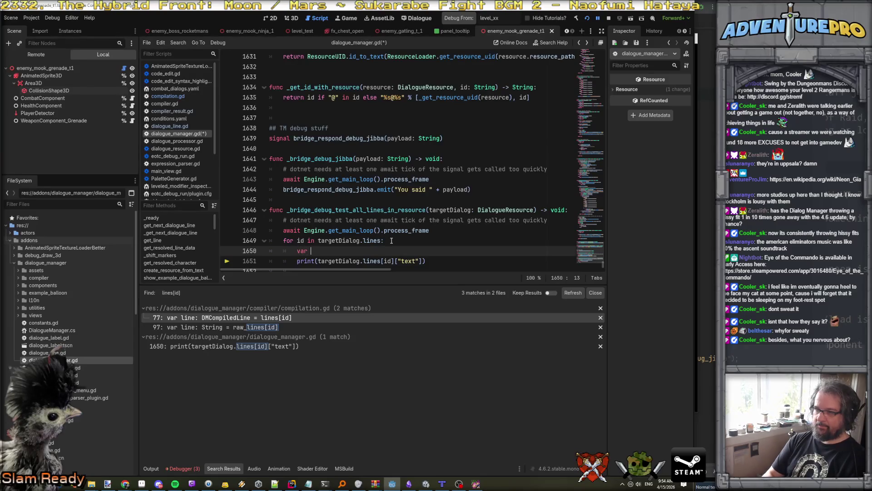
text(line)
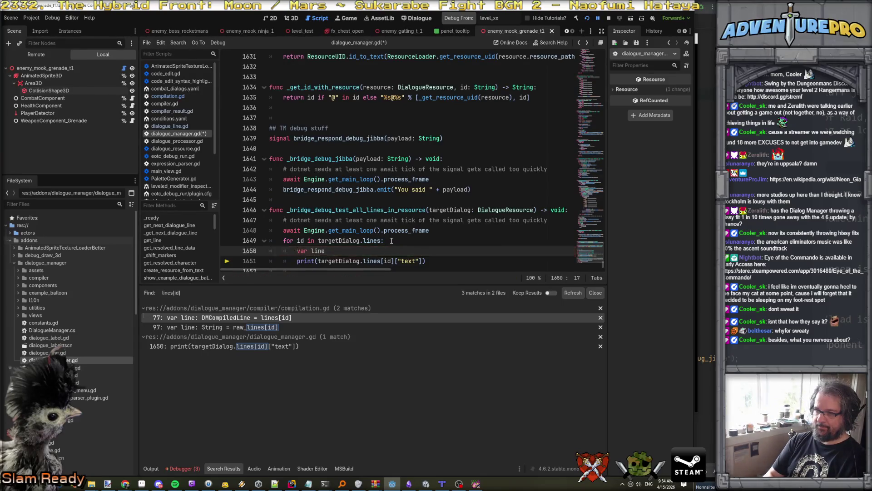
text(: Dialog)
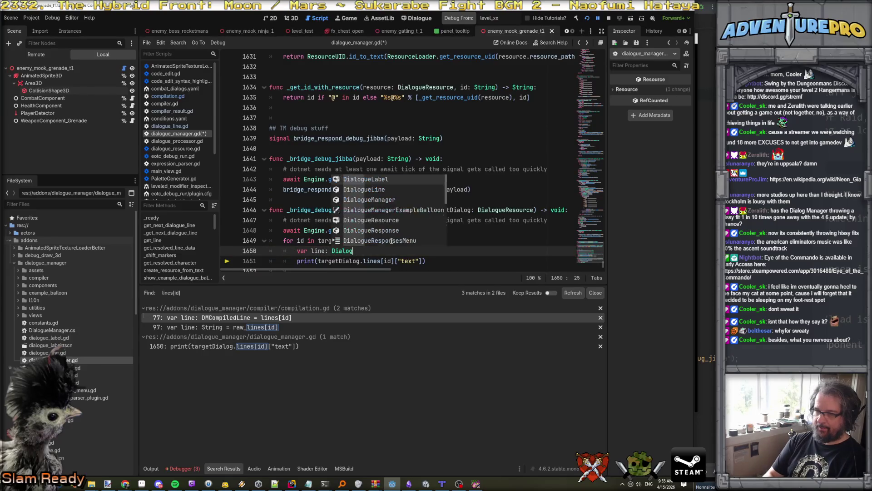
text(ueLine )
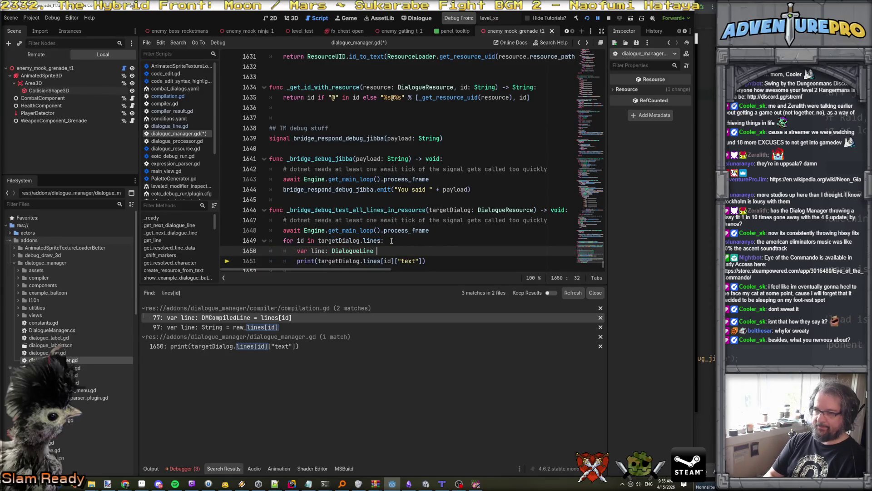
text(= targetDialog[)
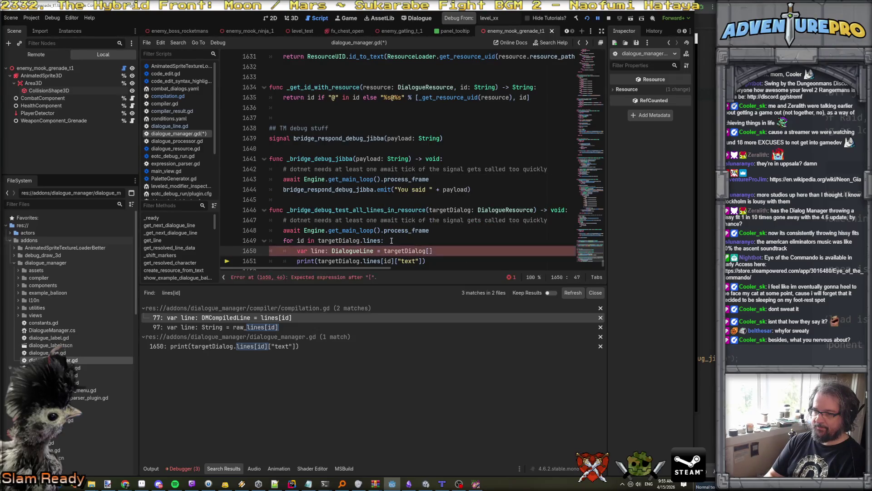
key(BackSpace)
text(.l)
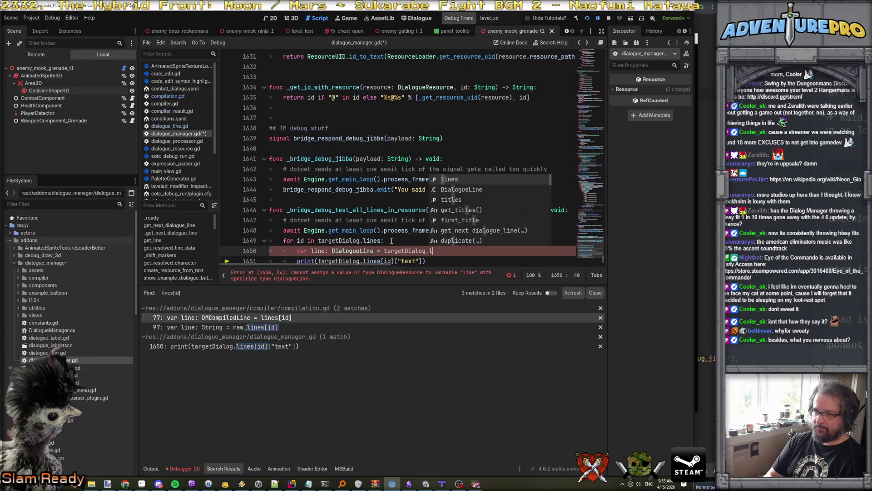
text(ines[id];)
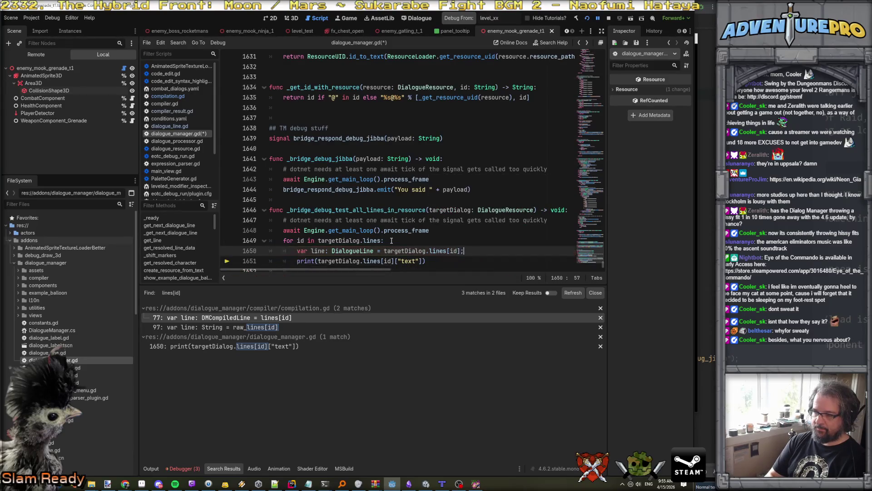
key(Down)
key(Home)
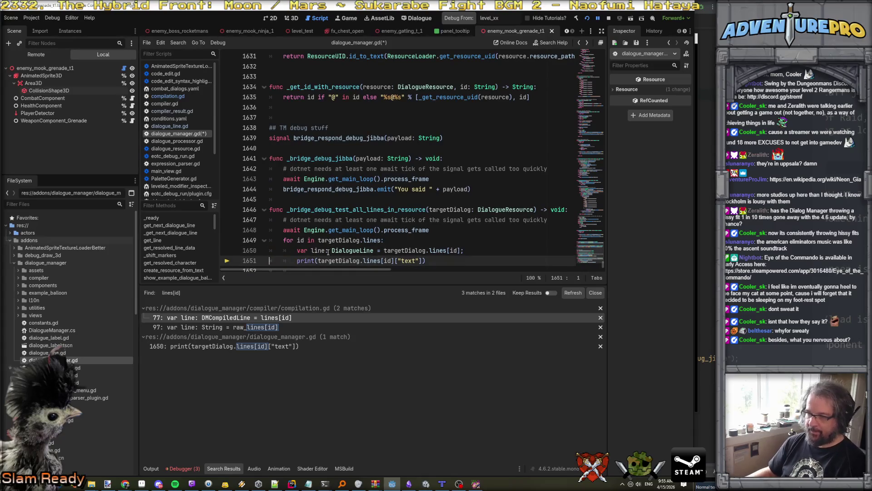
Change the print call's argument to print(line.text)
click(328, 252)
click(318, 261)
drag(318, 260, 423, 259)
text(line)
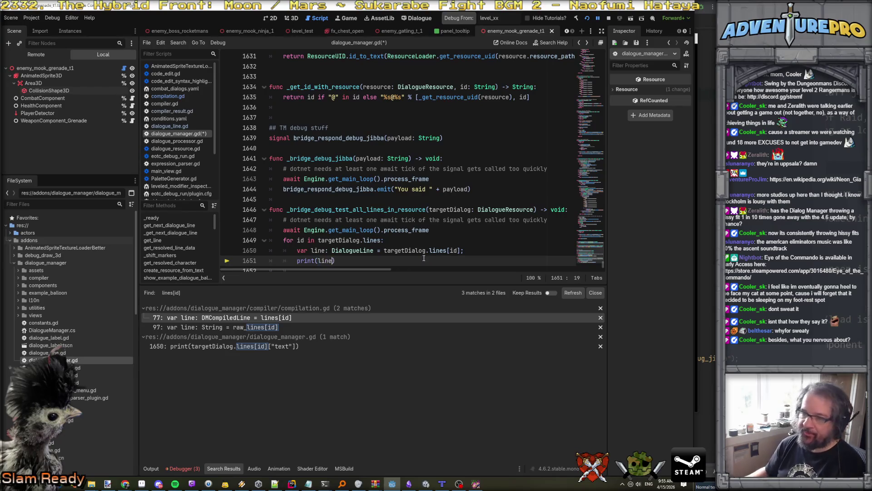
text(/)
text(text)
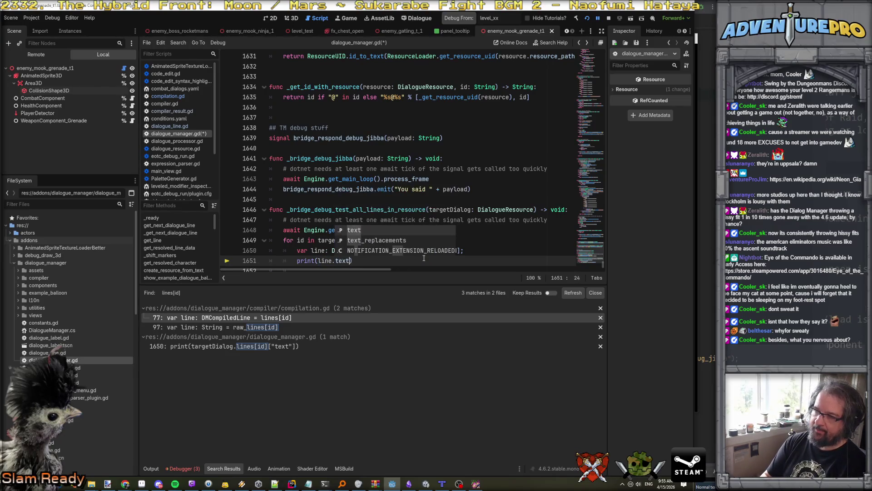
text();)
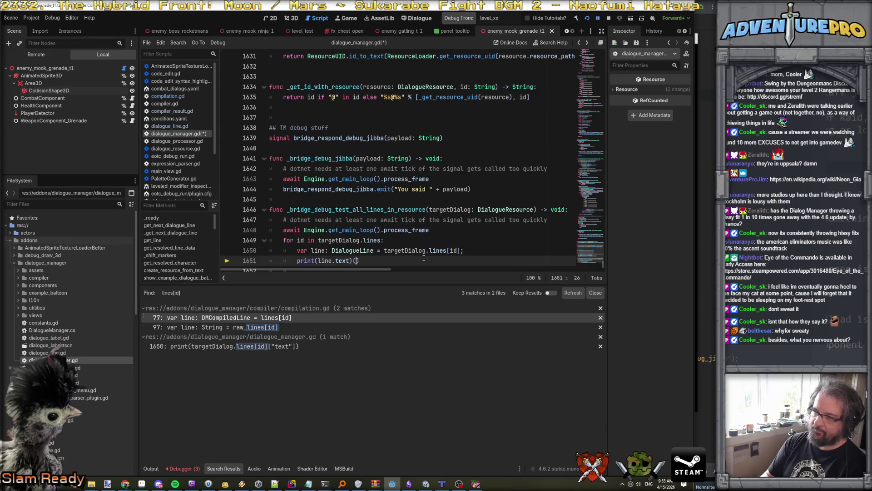
key(BackSpace)
scroll(424, 258, down, 1)
Save the script, stop the running game and launch it again for debugging
key(ctrl+s)
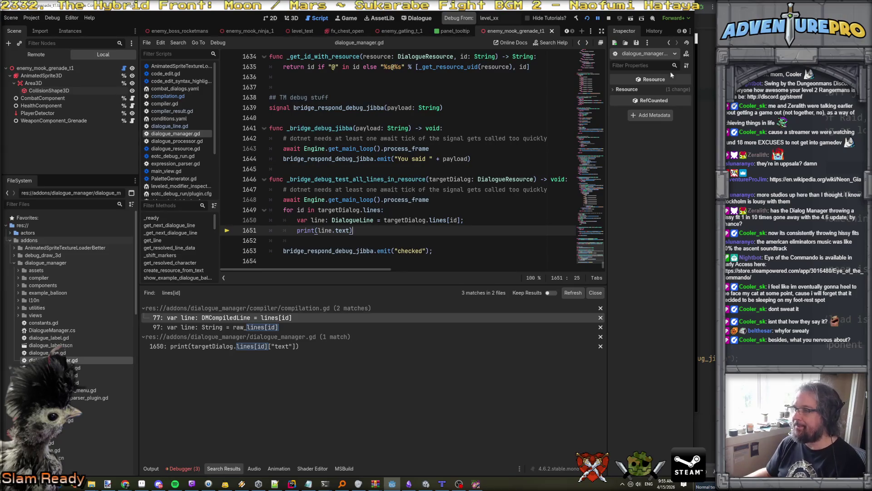
click(609, 18)
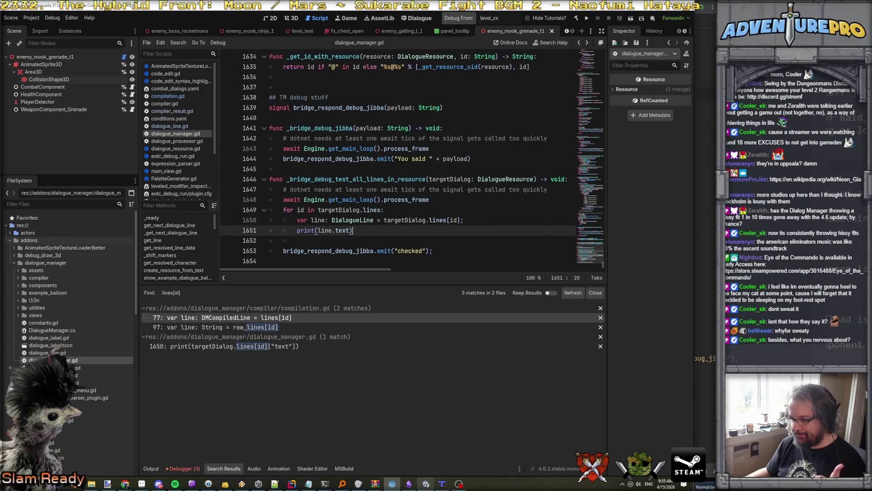
mouse_move(425, 483)
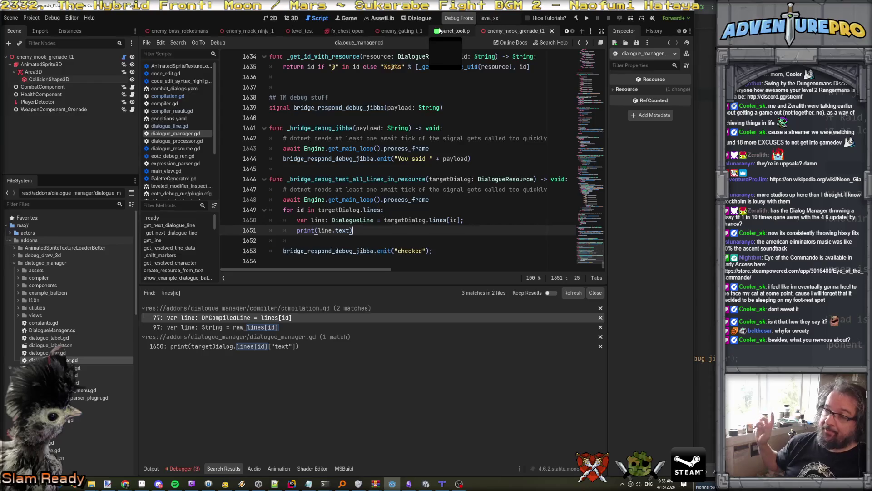
click(460, 20)
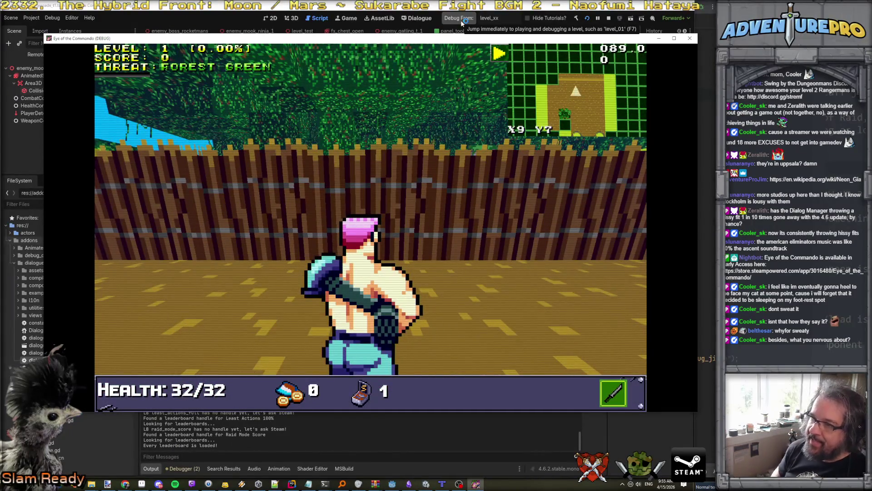
Shoot the Evil Barricade twice, then run TESTDIALOGS in the in-game console
click(350, 132)
click(386, 197)
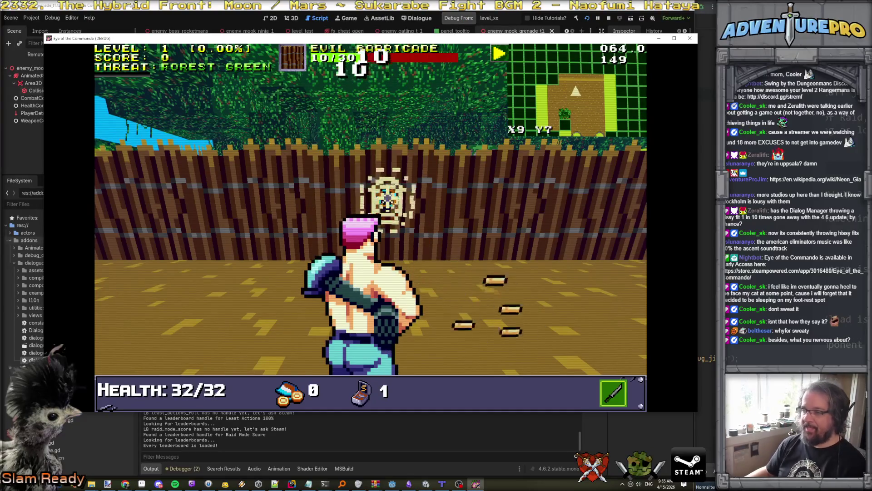
key(grave)
text(TESTDIALOGS)
key(Return)
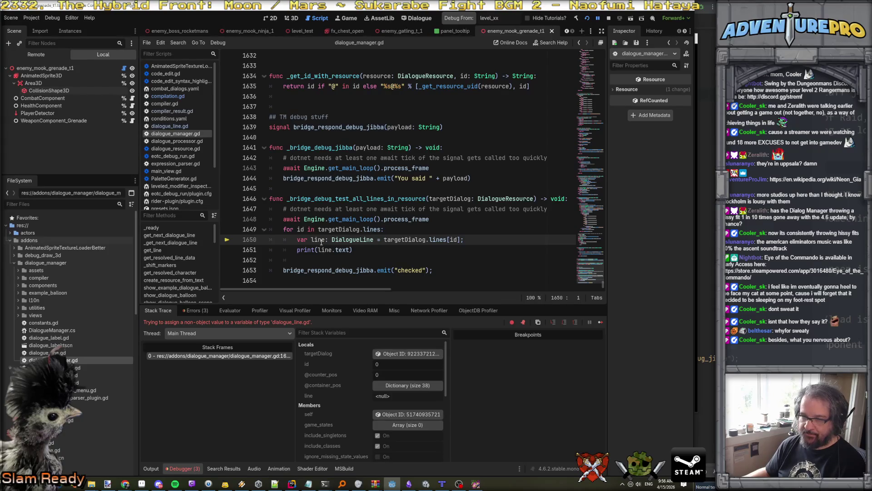
Inspect id and lines in the for loop and read their documentation tooltips
mouse_move(321, 242)
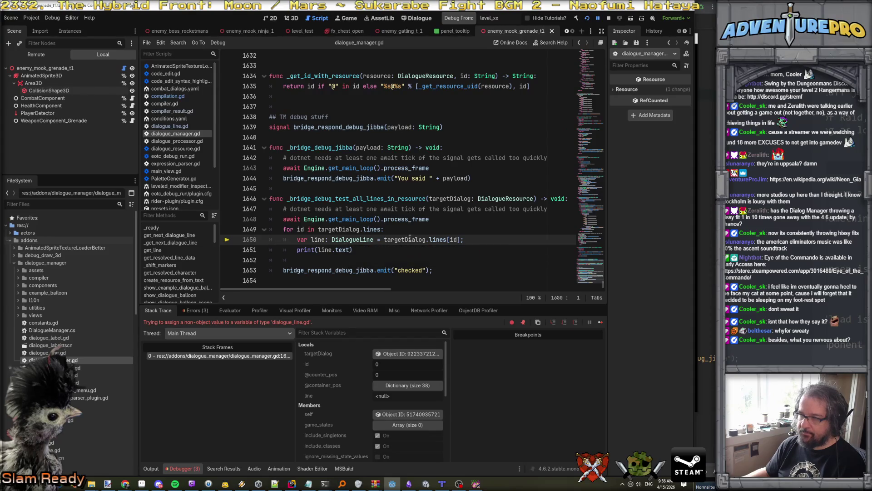
mouse_move(410, 238)
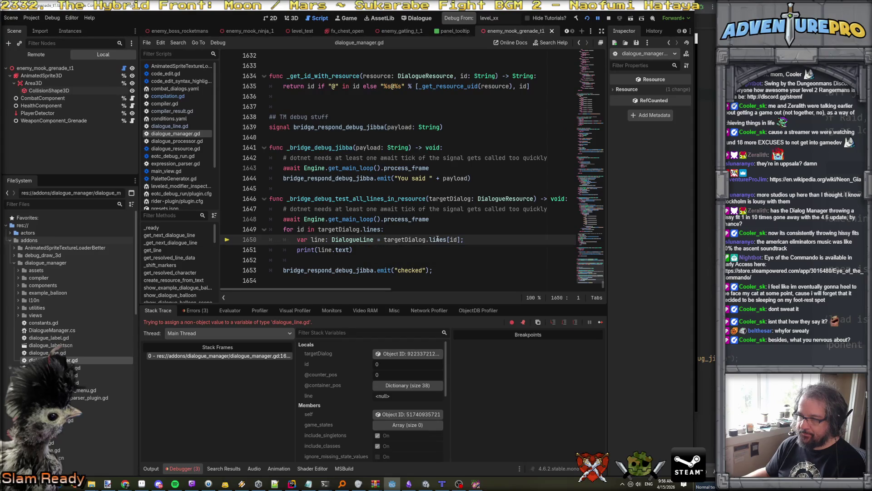
mouse_move(438, 239)
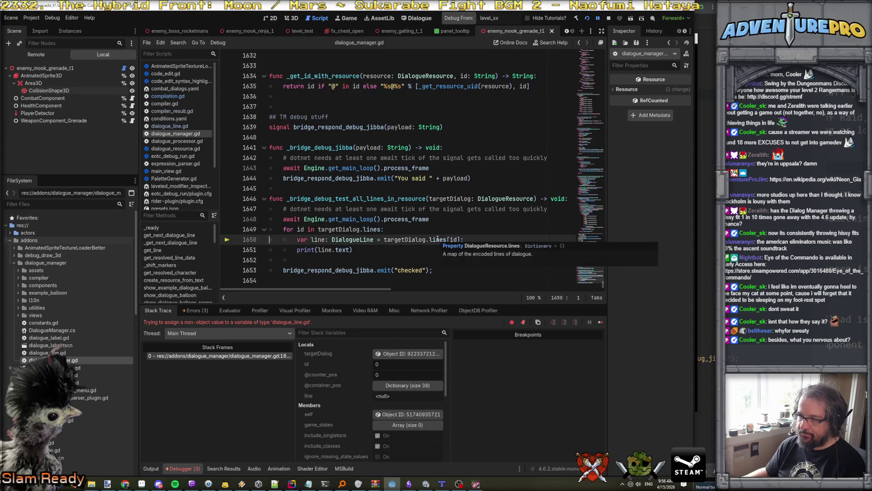
click(301, 229)
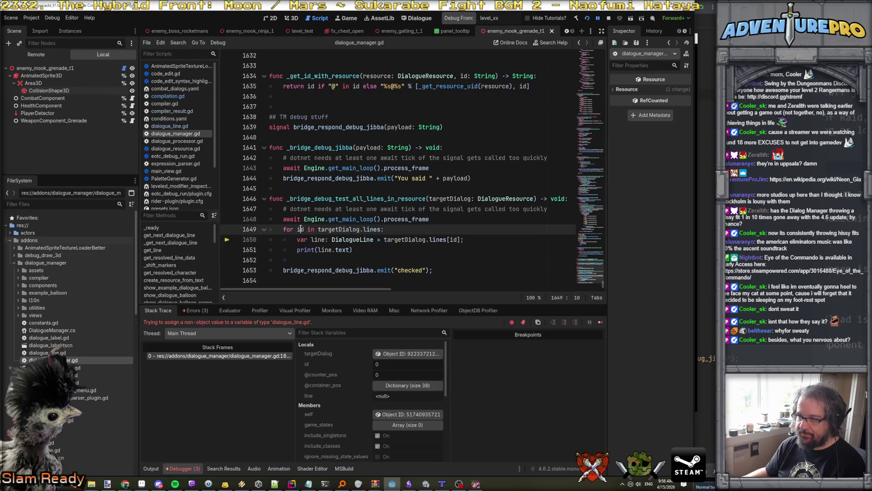
mouse_move(364, 229)
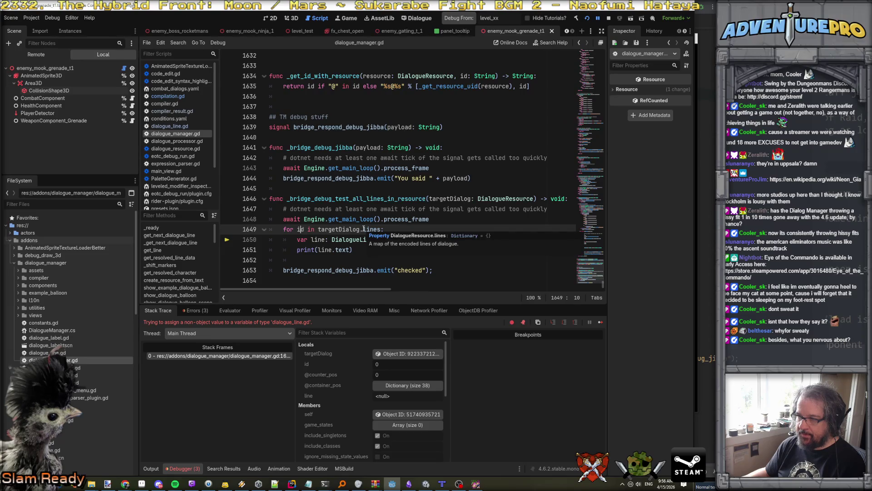
click(363, 229)
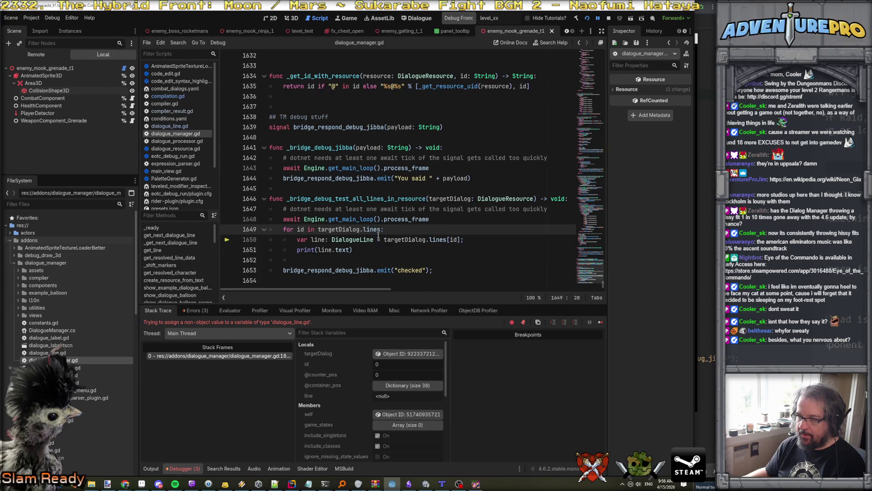
mouse_move(374, 229)
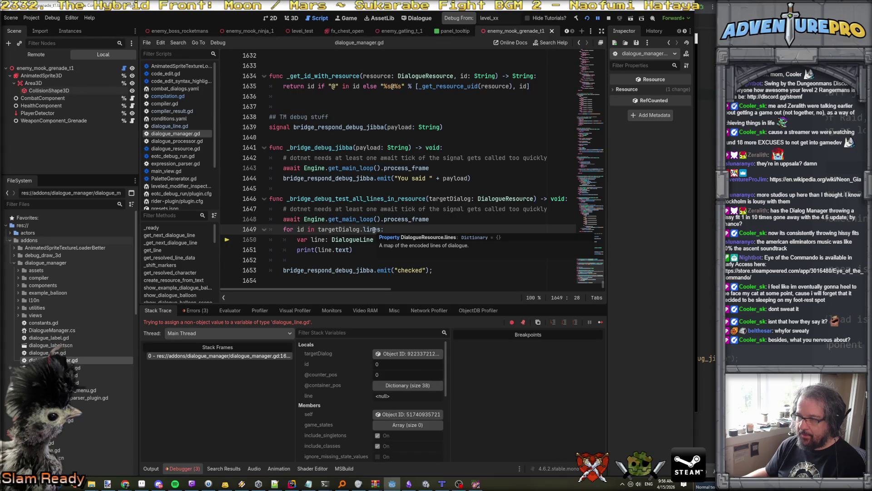
click(374, 229)
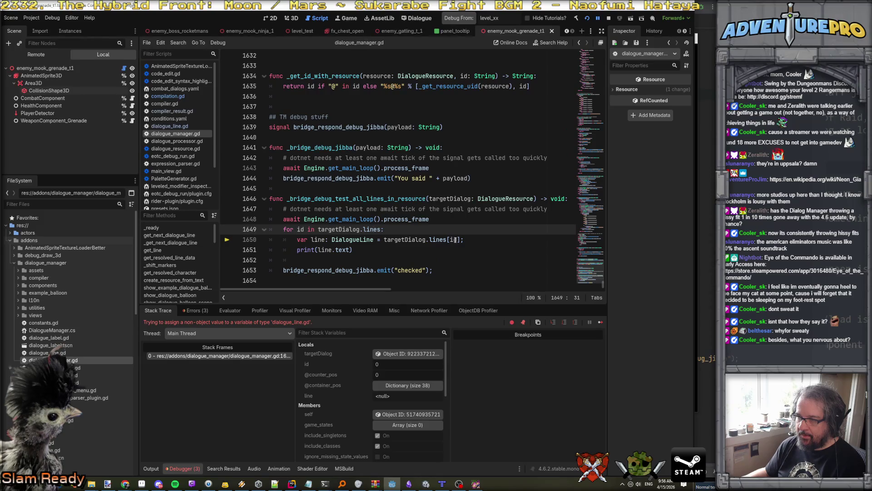
mouse_move(455, 240)
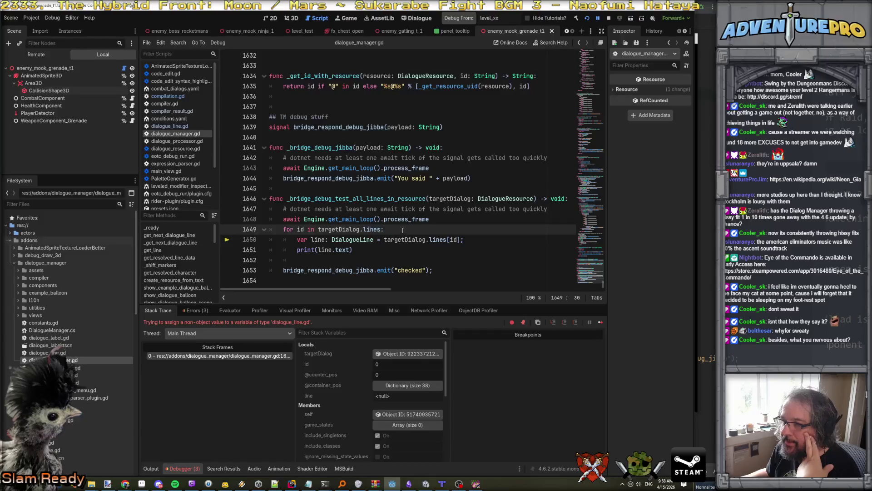
Jump to where lines is defined in dialogue_resource.gd
scroll(403, 232, up, 4)
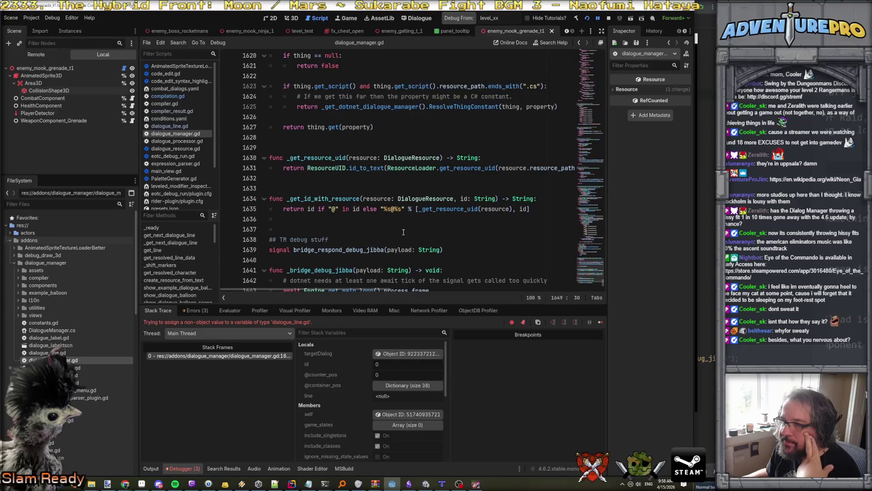
scroll(402, 232, down, 4)
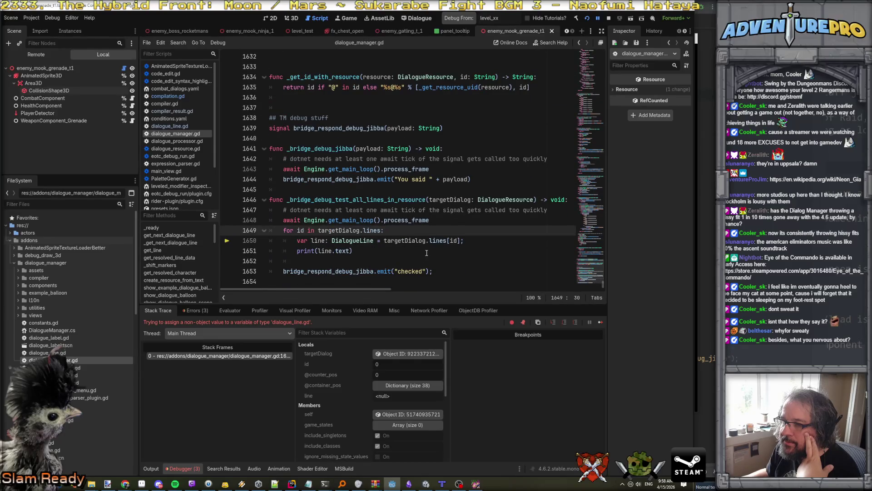
mouse_move(335, 238)
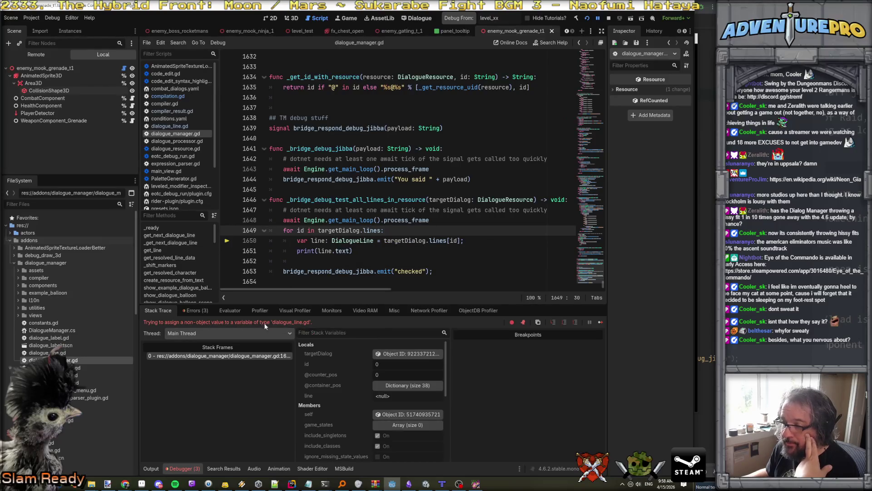
mouse_move(439, 241)
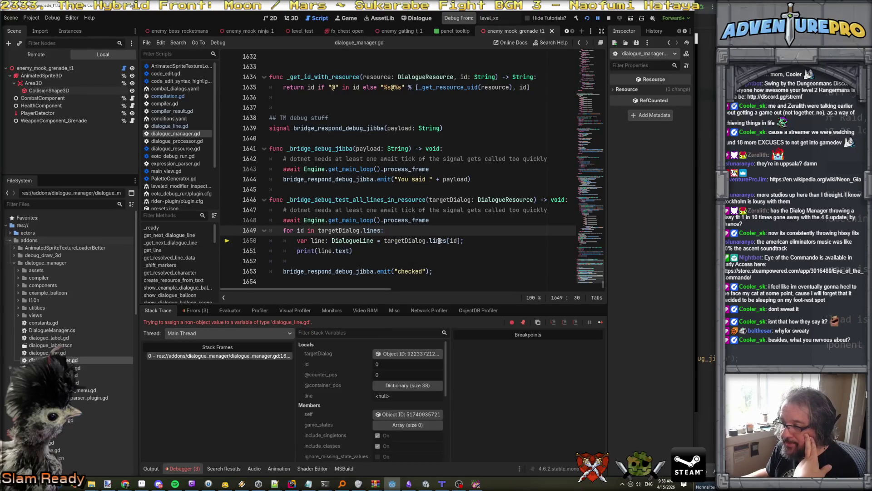
key(Down)
key(End)
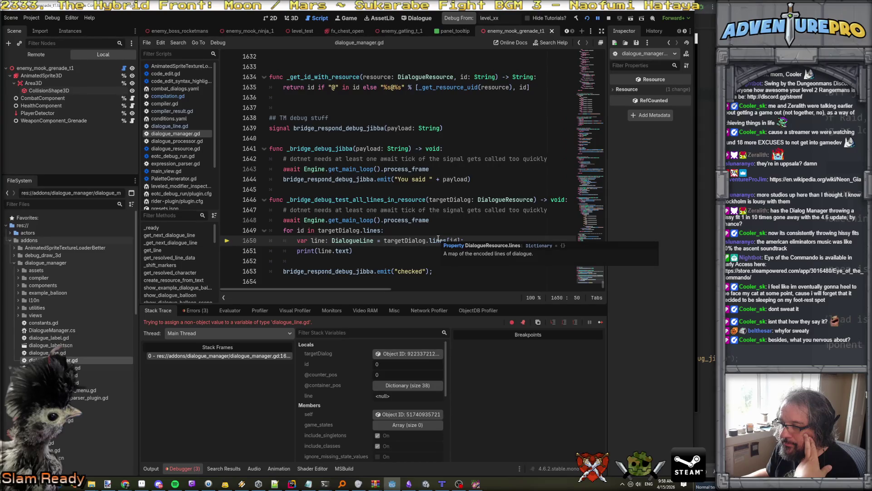
ctrl+click(438, 240)
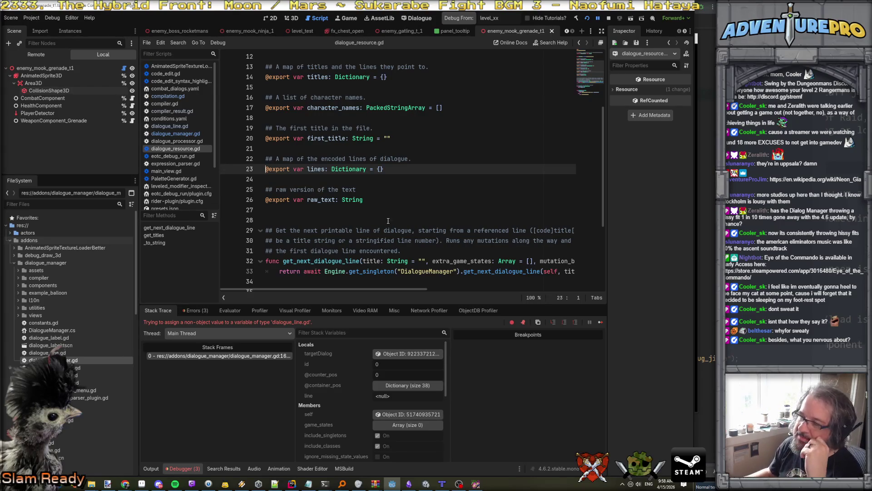
double_click(316, 171)
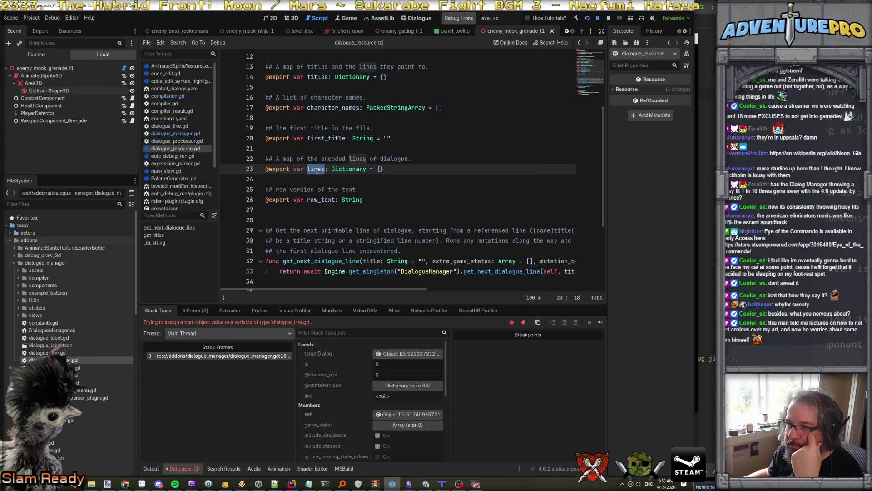
scroll(317, 171, up, 3)
scroll(317, 171, up, 1)
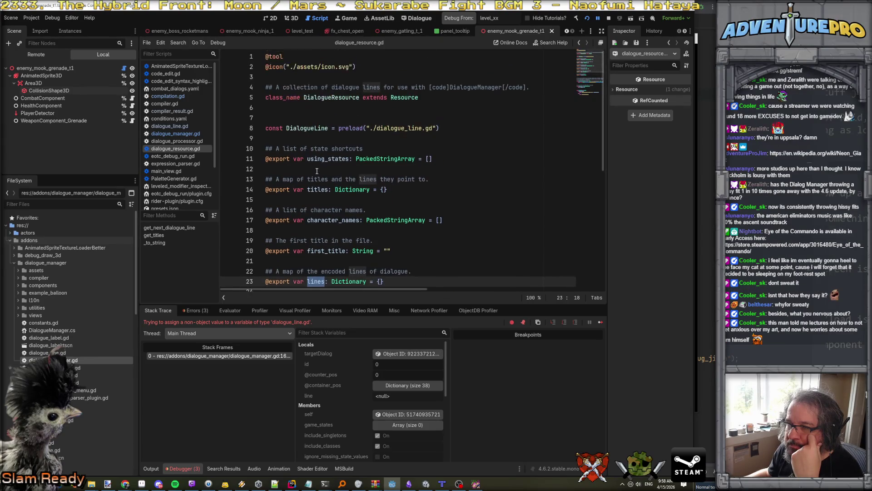
scroll(317, 171, down, 1)
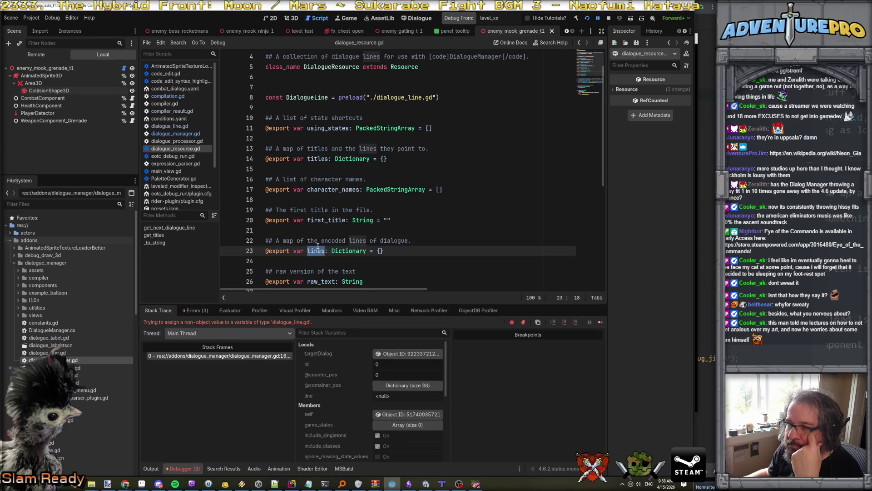
key(shift+F12)
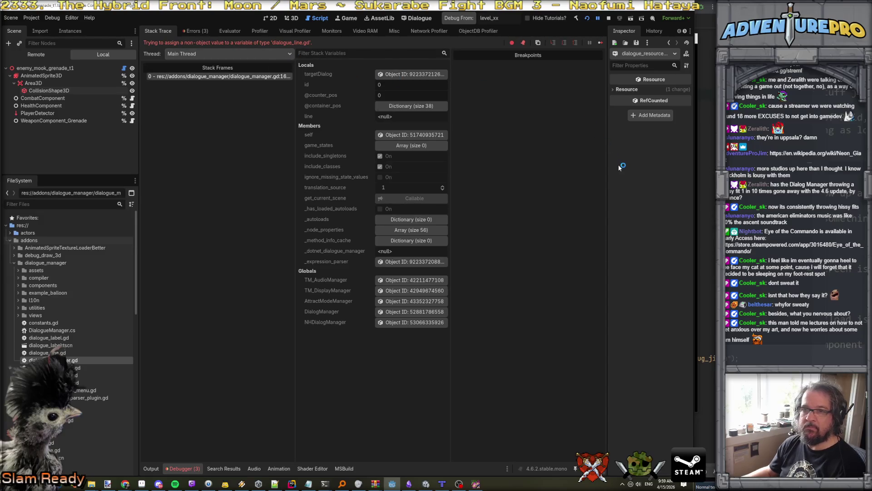
click(320, 18)
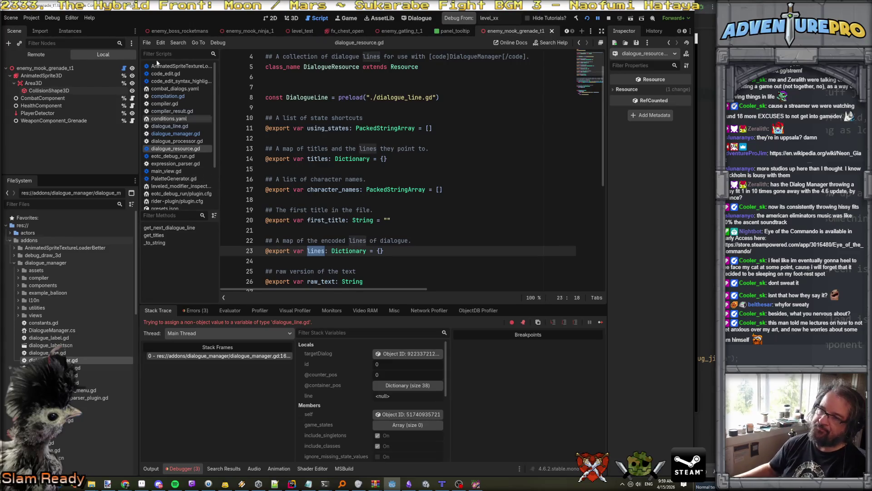
double_click(305, 99)
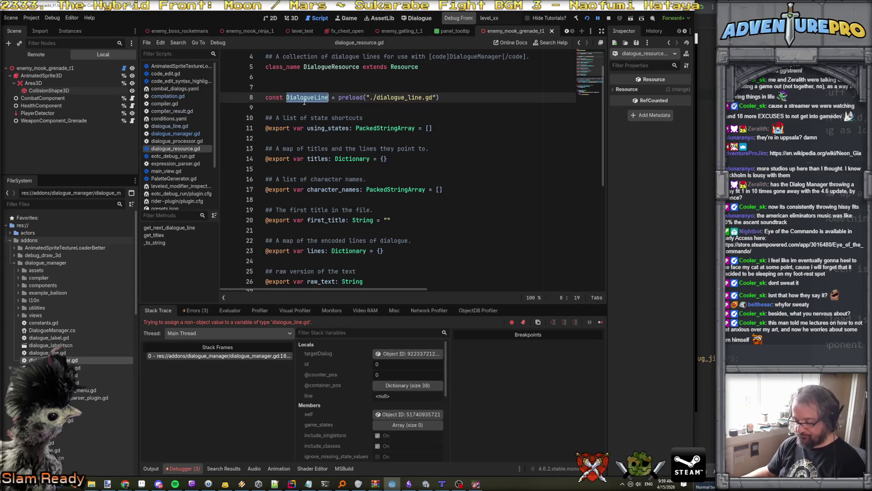
Search for DialogueLine matches, then switch back to dialogue_manager.gd
key(ctrl+f)
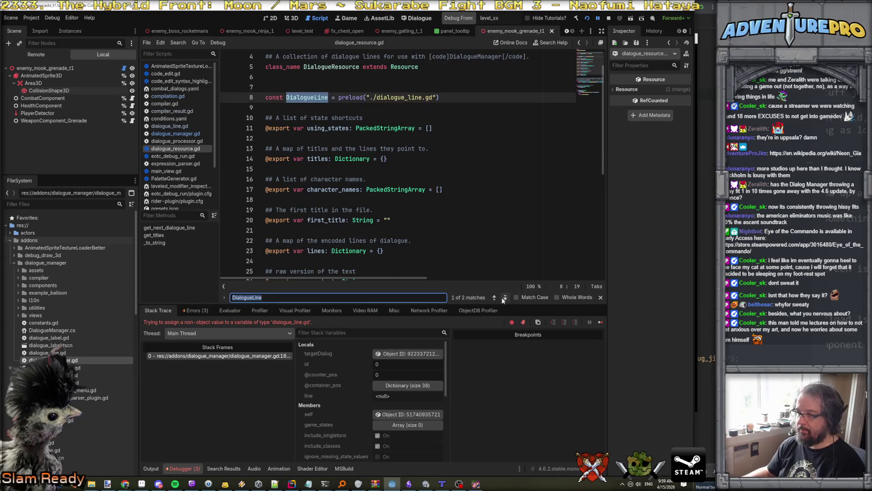
click(505, 298)
scroll(488, 222, left, 10)
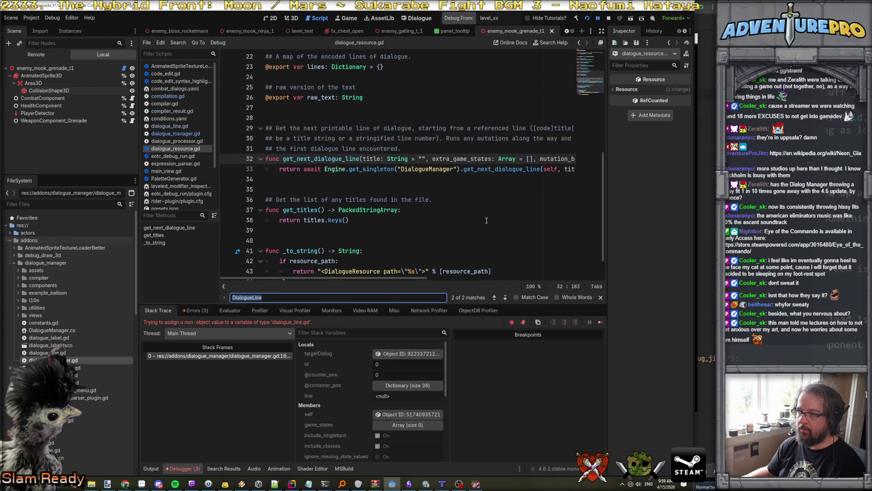
scroll(486, 220, right, 5)
scroll(477, 213, left, 5)
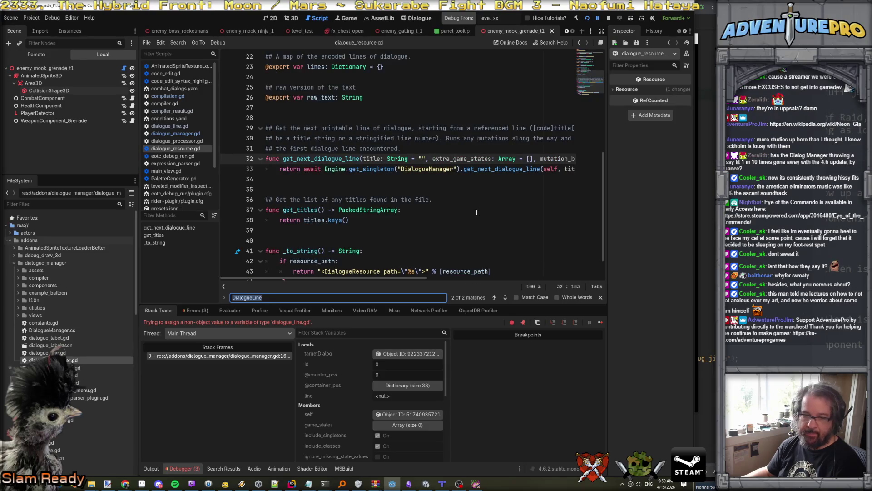
click(505, 297)
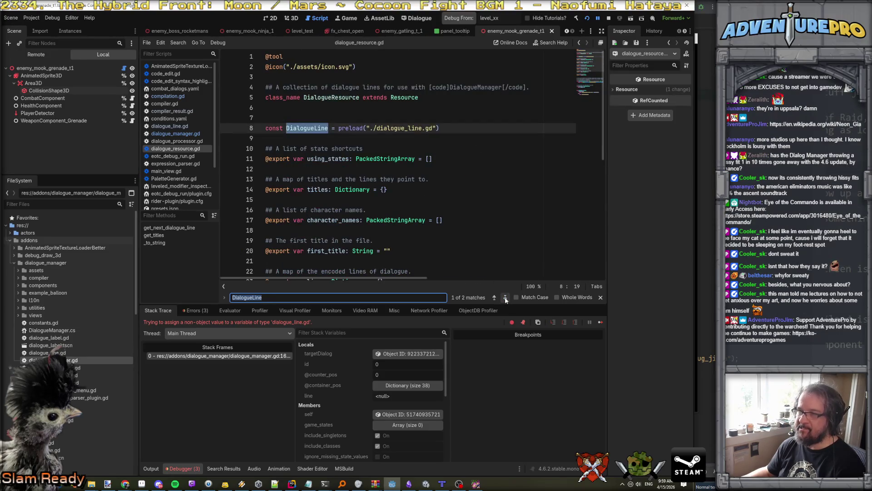
click(505, 298)
scroll(461, 199, left, 5)
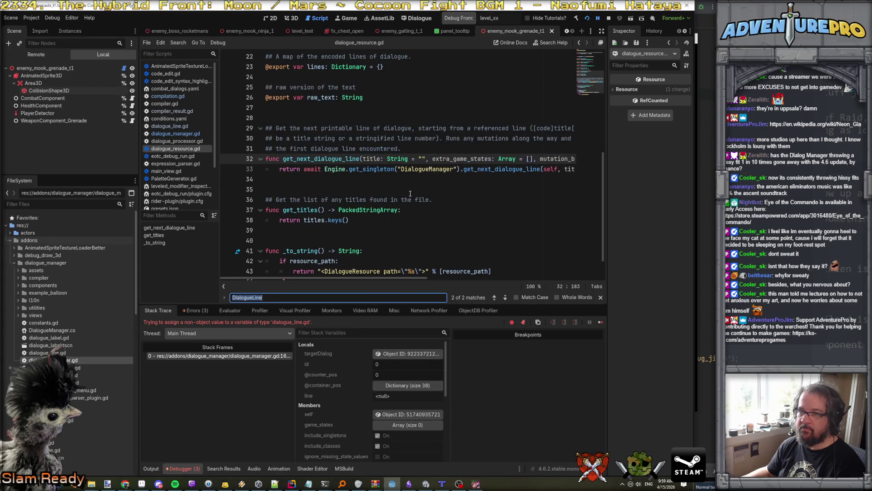
click(175, 134)
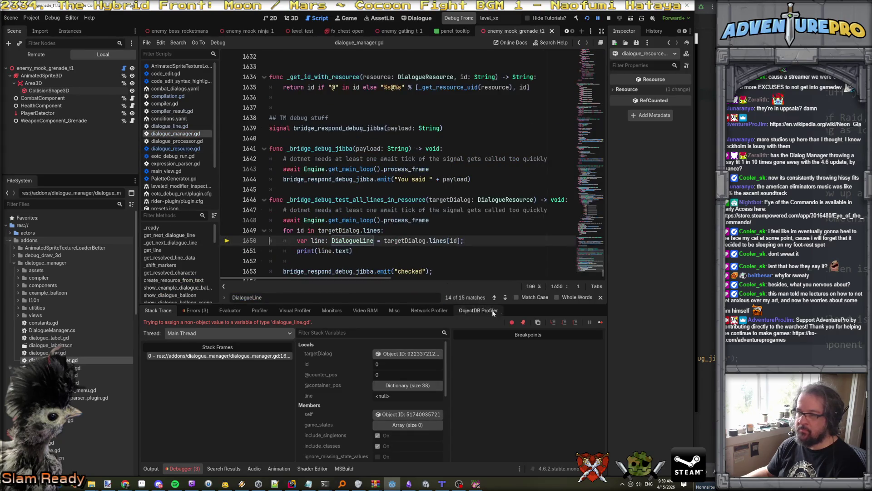
Step through the later DialogueLine search matches
click(505, 298)
click(505, 298)
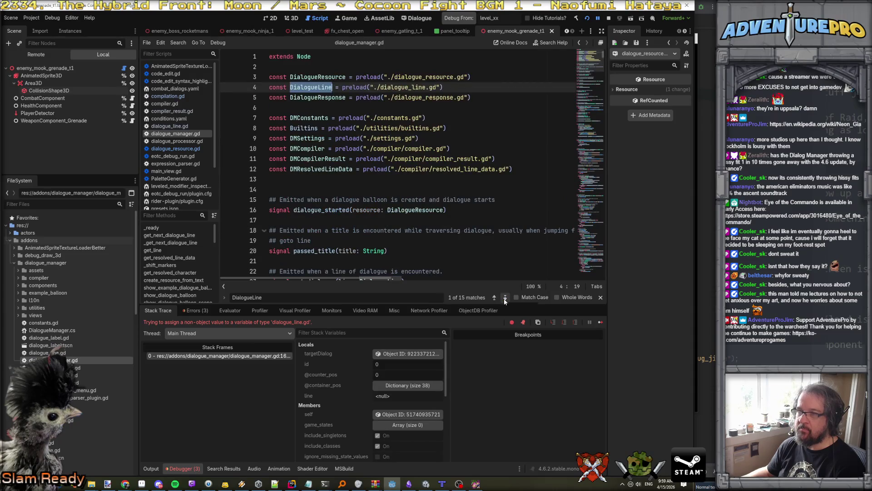
click(505, 298)
click(505, 297)
click(505, 298)
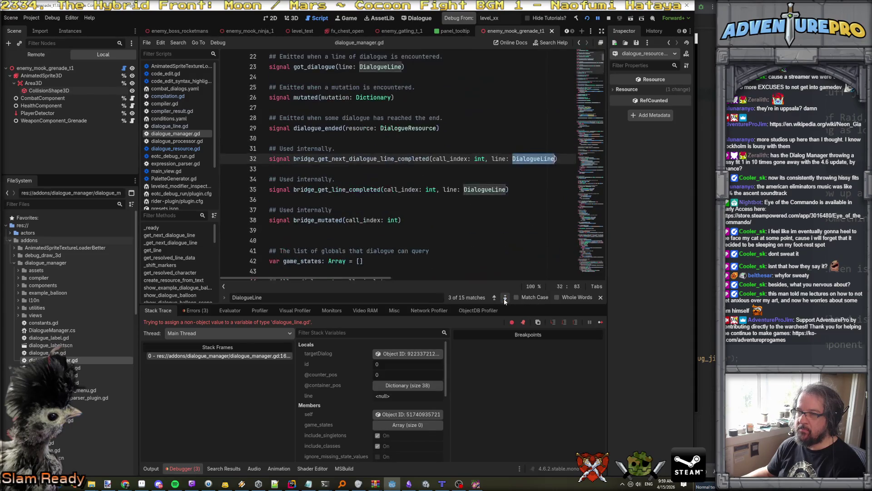
click(505, 298)
click(505, 298)
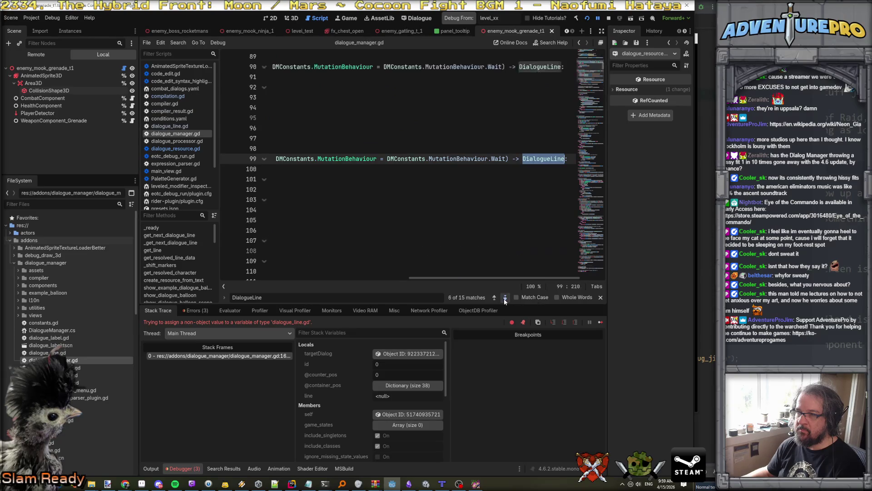
click(505, 298)
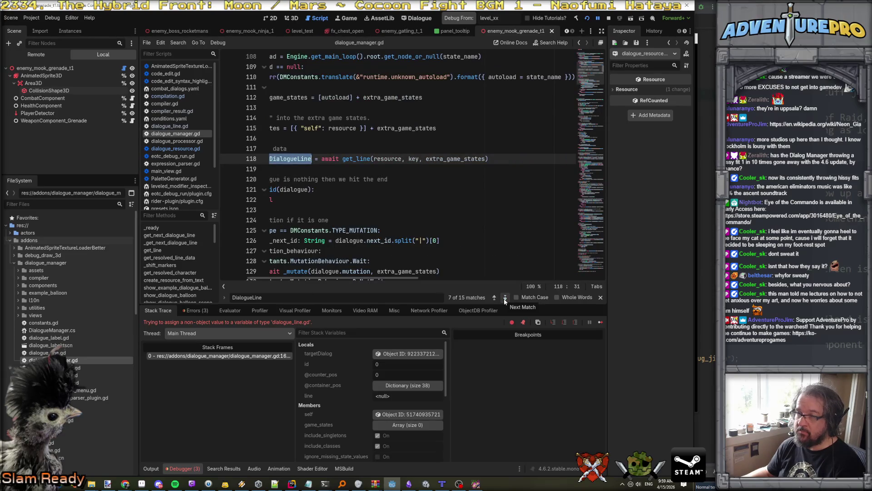
scroll(463, 219, left, 3)
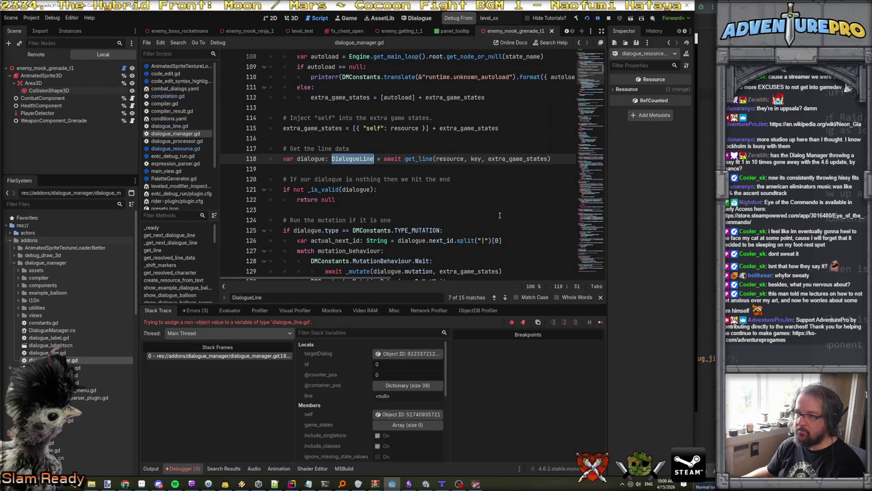
Jump to the get_line function definition and read down to line 153
ctrl+click(418, 159)
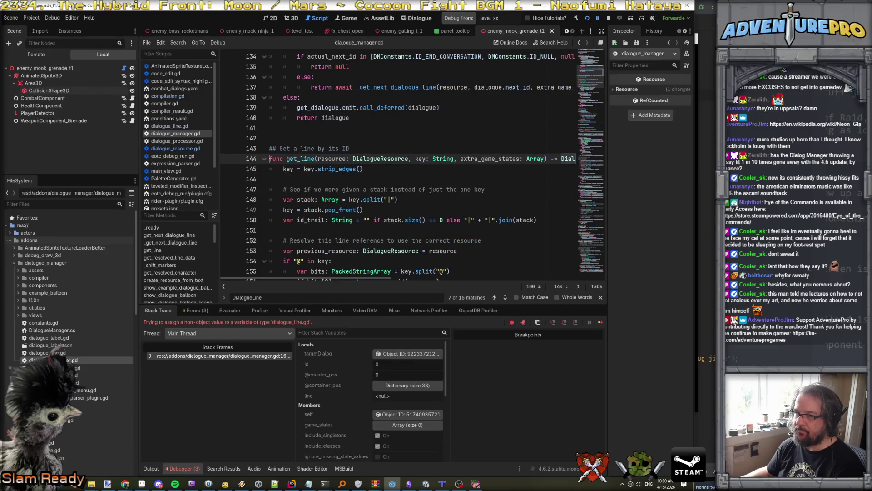
scroll(431, 189, down, 1)
scroll(432, 189, down, 1)
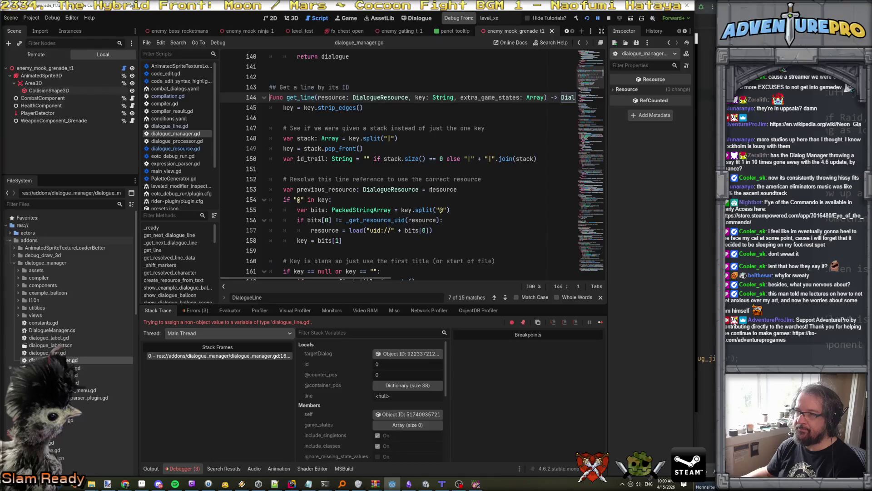
scroll(431, 189, down, 1)
click(446, 159)
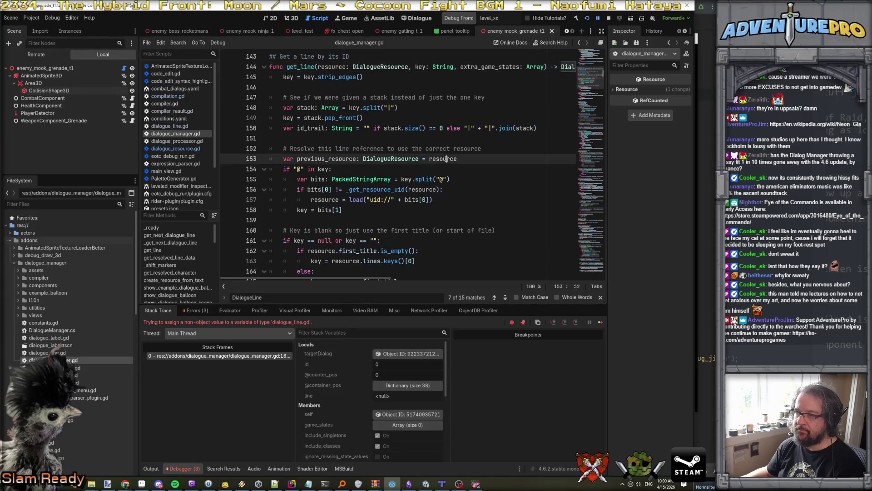
scroll(399, 184, down, 2)
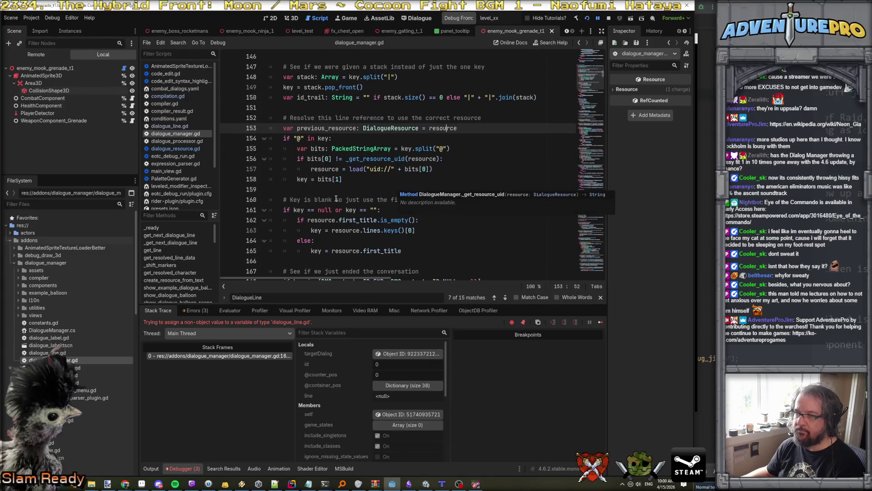
scroll(416, 182, down, 1)
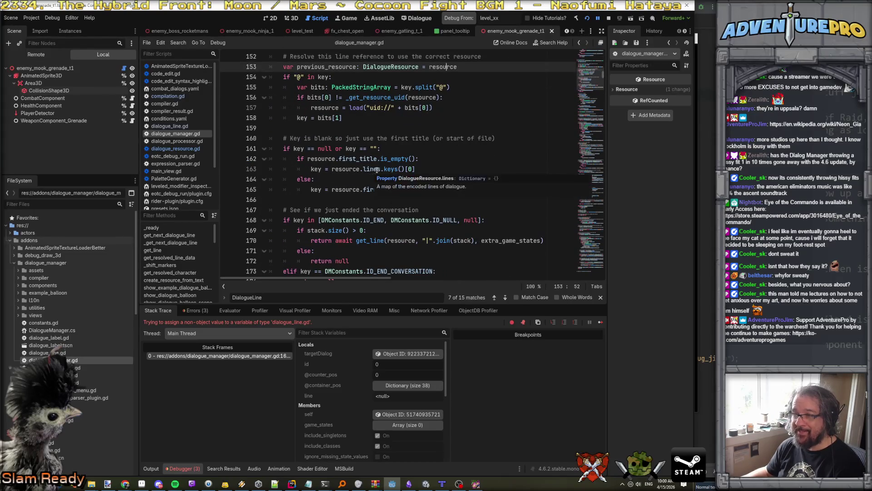
Examine the lines and titles lookups on lines 163, 180 and 194, then jump to the debug routine
click(392, 169)
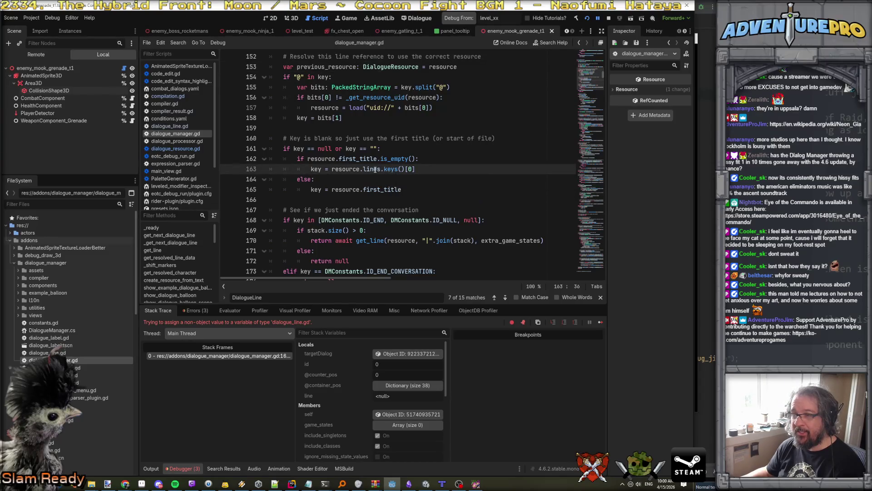
click(374, 169)
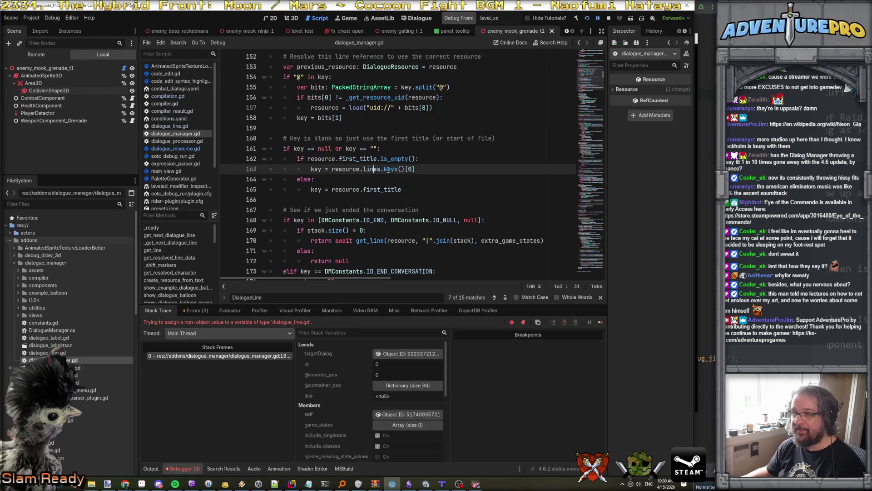
mouse_move(390, 169)
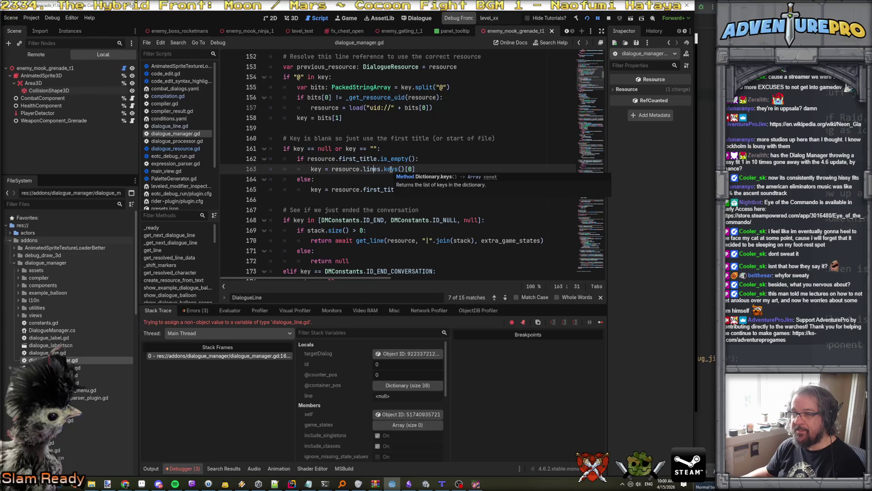
click(390, 169)
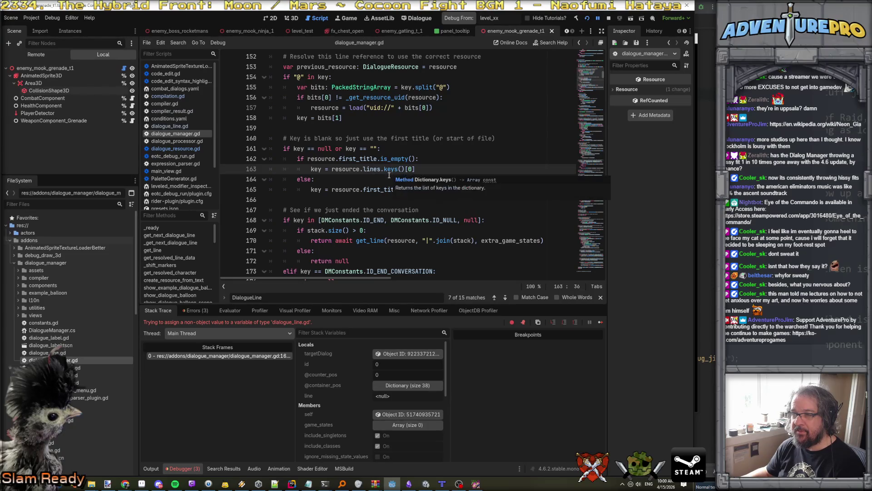
scroll(388, 172, down, 2)
scroll(359, 155, down, 3)
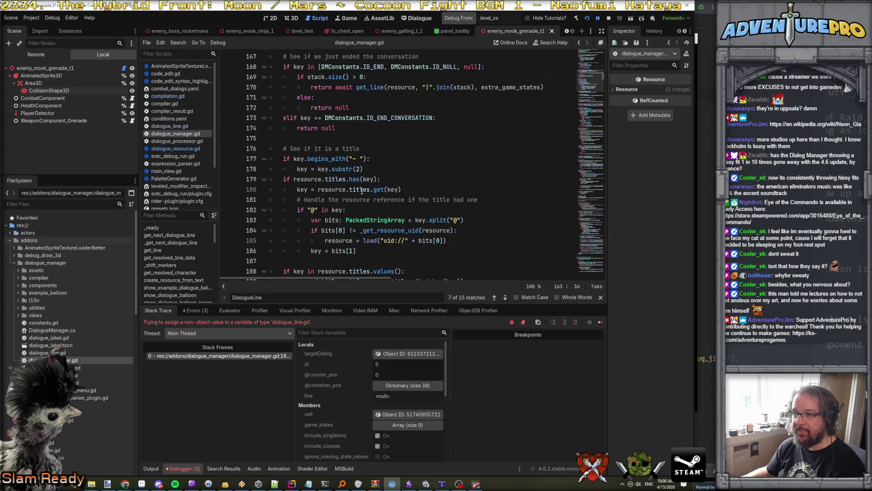
click(379, 189)
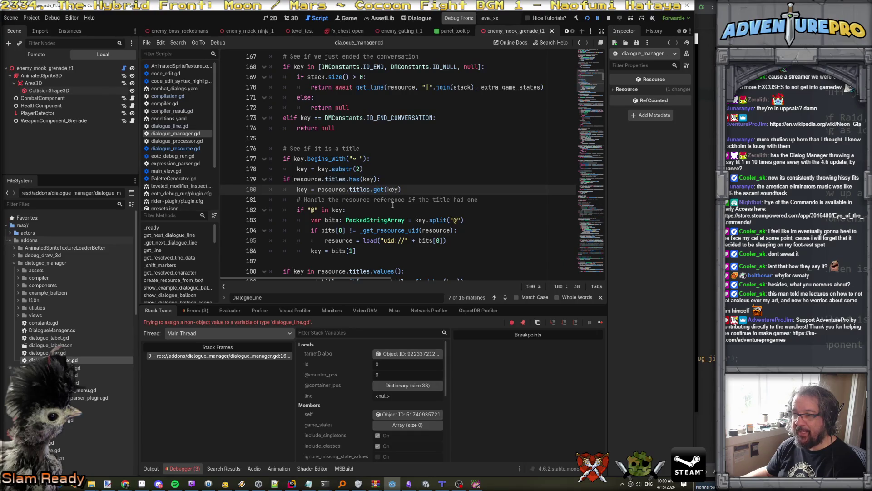
scroll(388, 202, down, 2)
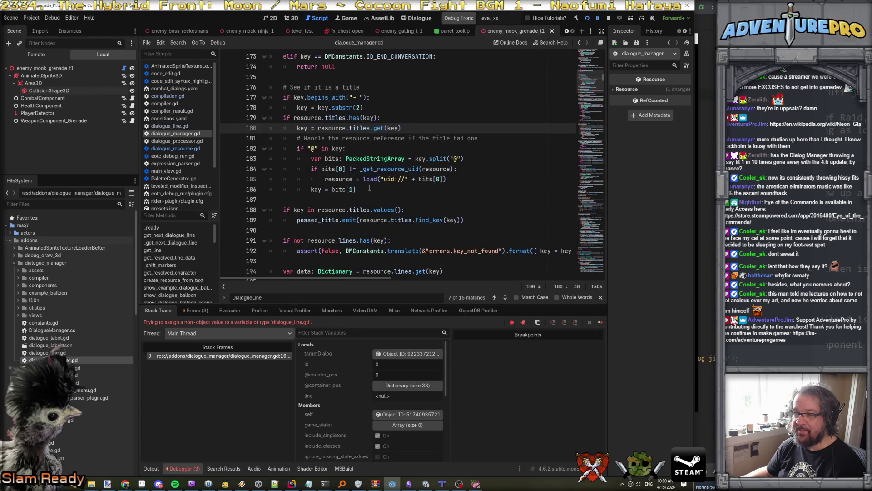
scroll(379, 210, down, 1)
scroll(379, 209, down, 1)
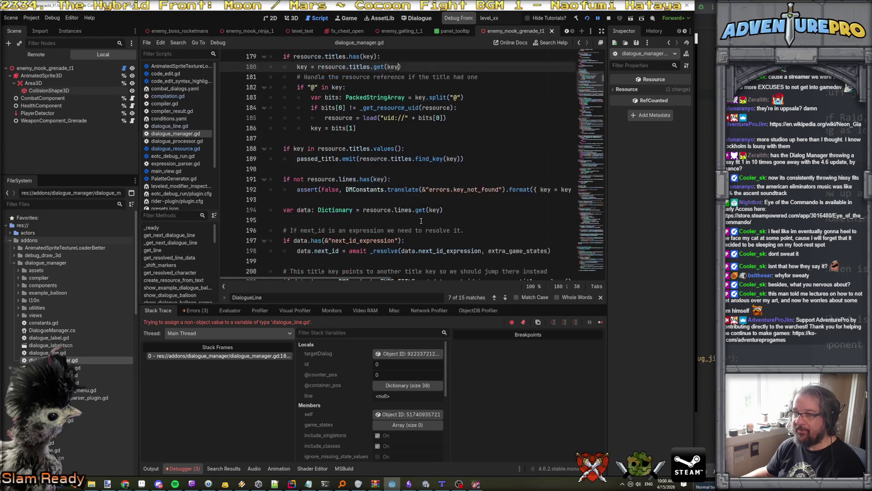
click(417, 210)
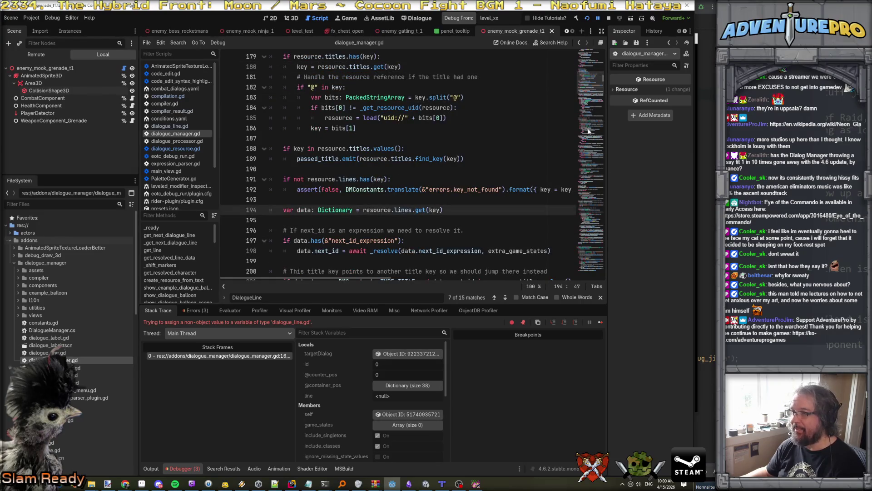
click(591, 262)
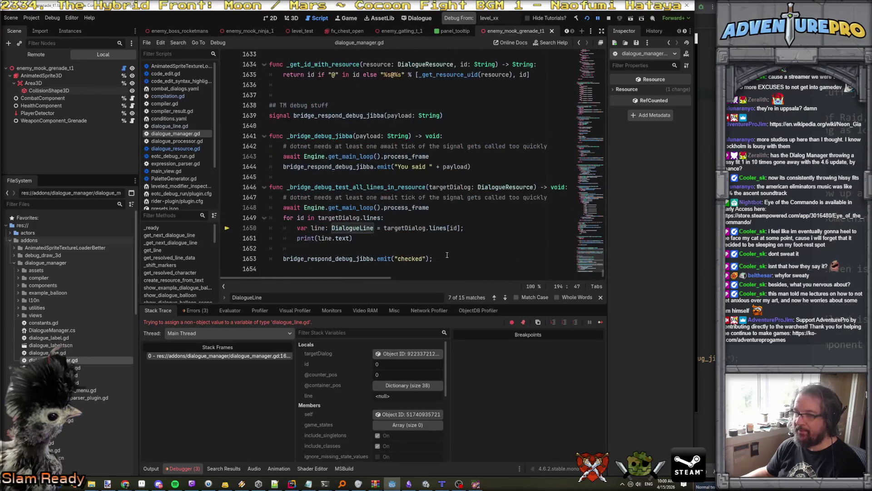
Rewrite line 1650's access as targetDialog.lines.get(id)
click(449, 228)
text(.G)
key(BackSpace)
text(get)
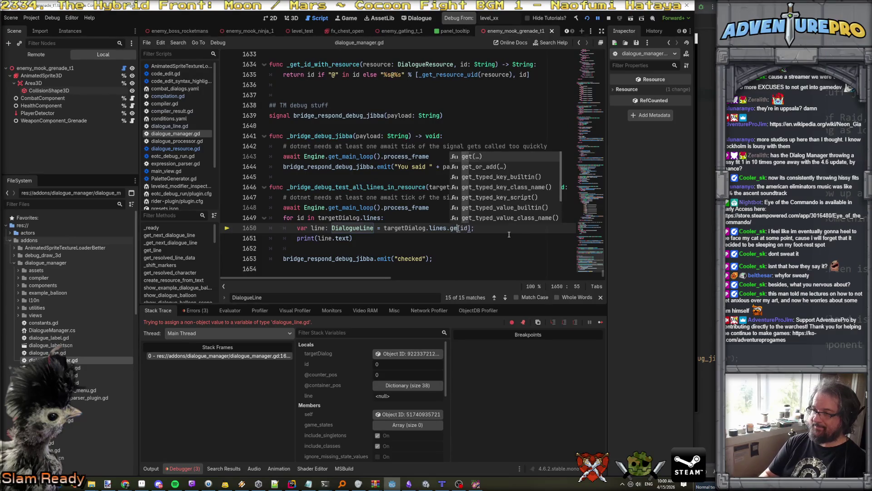
text(()
key(Right)
key(Right)
key(Delete)
text())
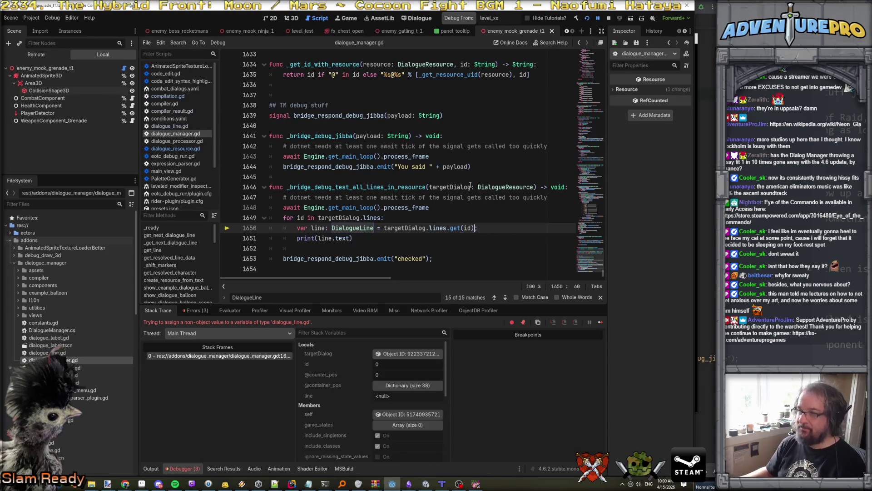
Stop the debug session, relaunch with F5 and run TESTDIALOG in the game console
click(609, 18)
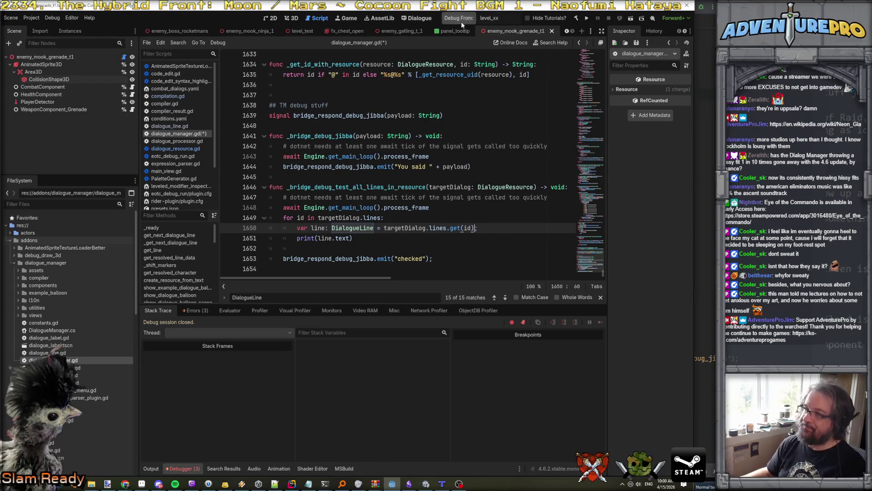
key(F5)
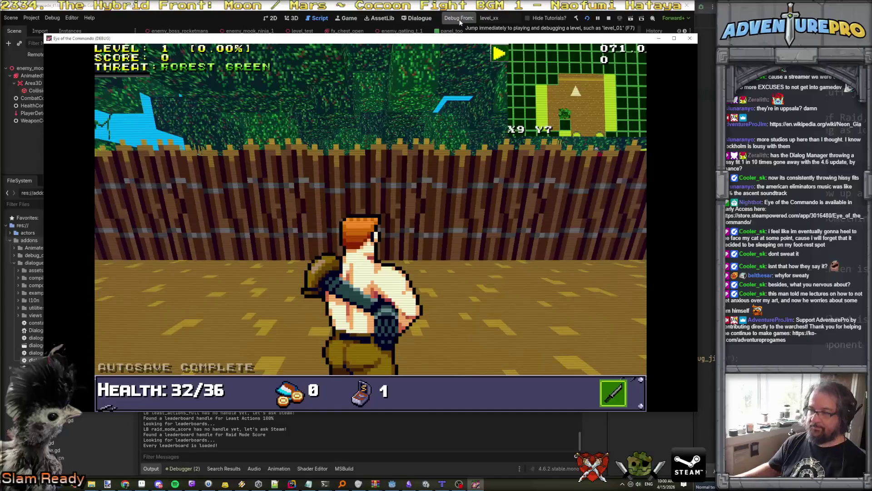
key(grave)
text(TESTDIALO)
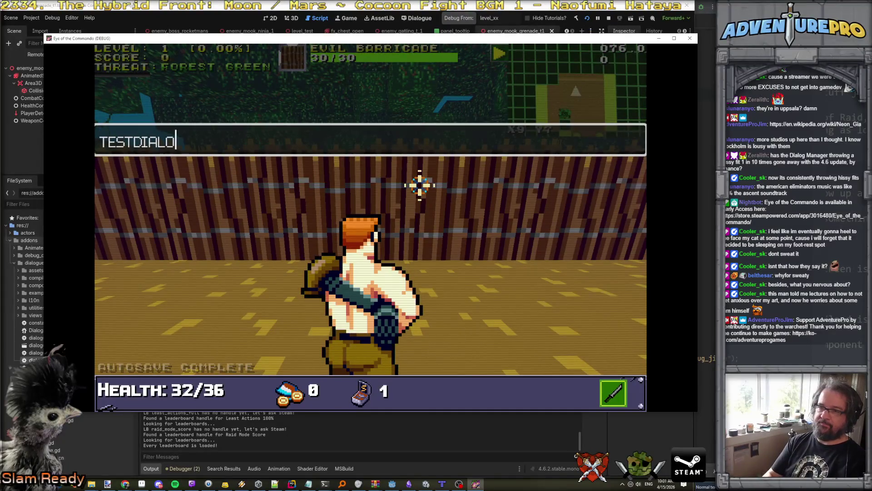
text(G)
key(Return)
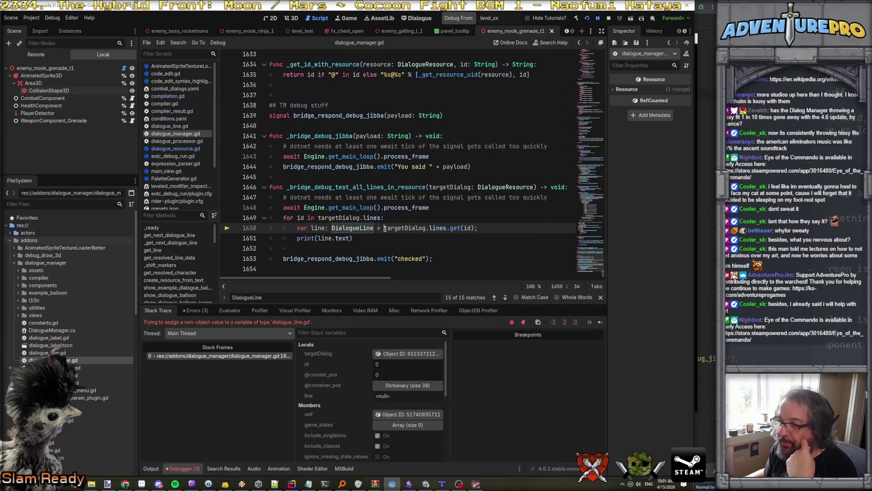
Check the targetDialog and lines values on line 1650, then show targetDialog in the inspector from Locals
click(468, 228)
click(473, 227)
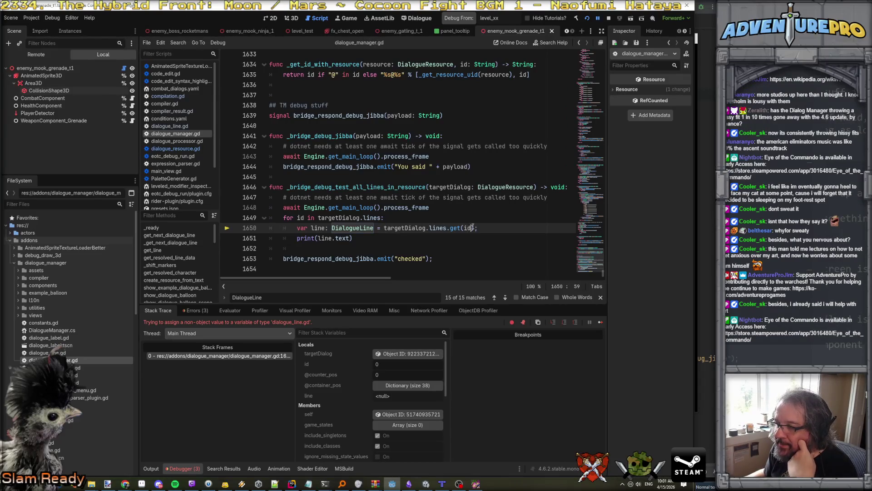
double_click(437, 228)
double_click(406, 229)
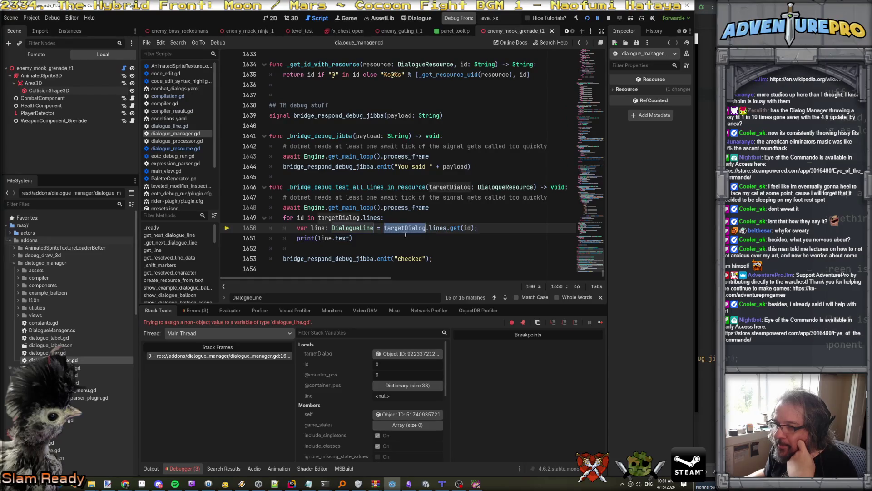
double_click(442, 229)
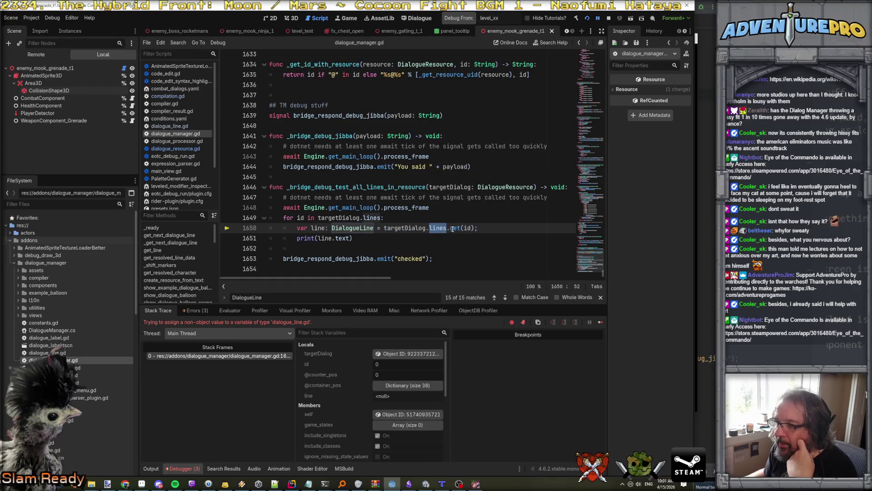
double_click(397, 228)
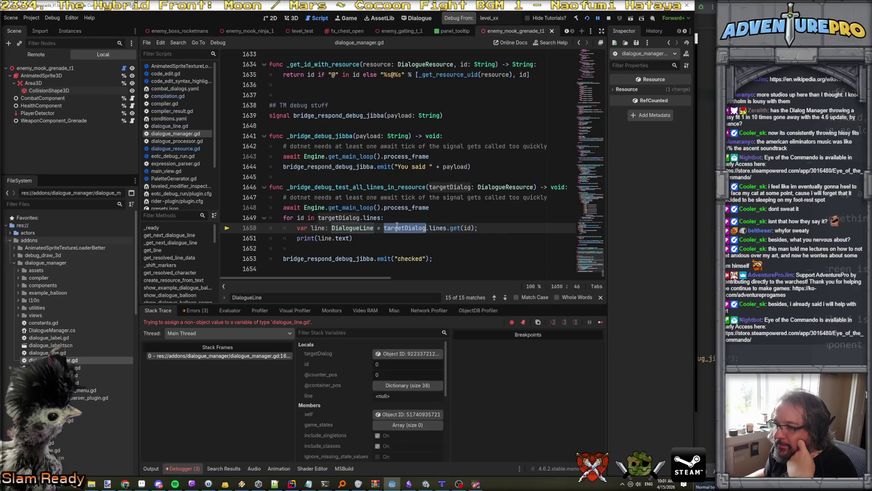
mouse_move(396, 226)
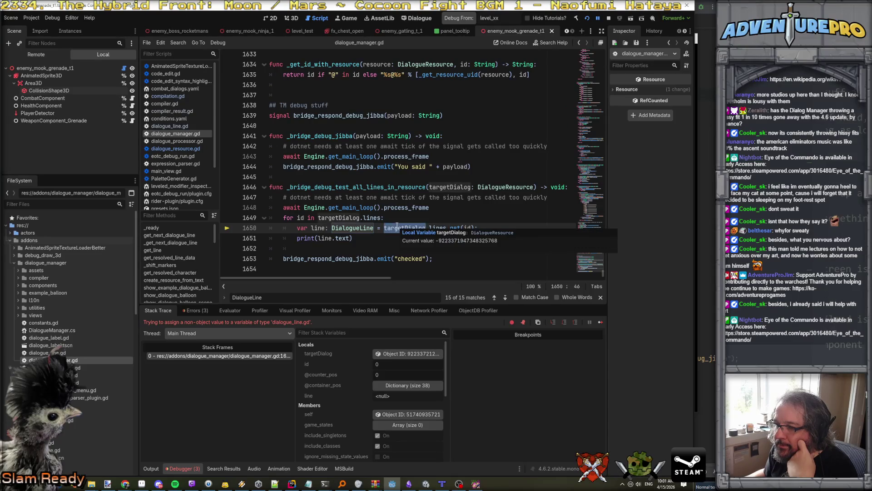
click(398, 227)
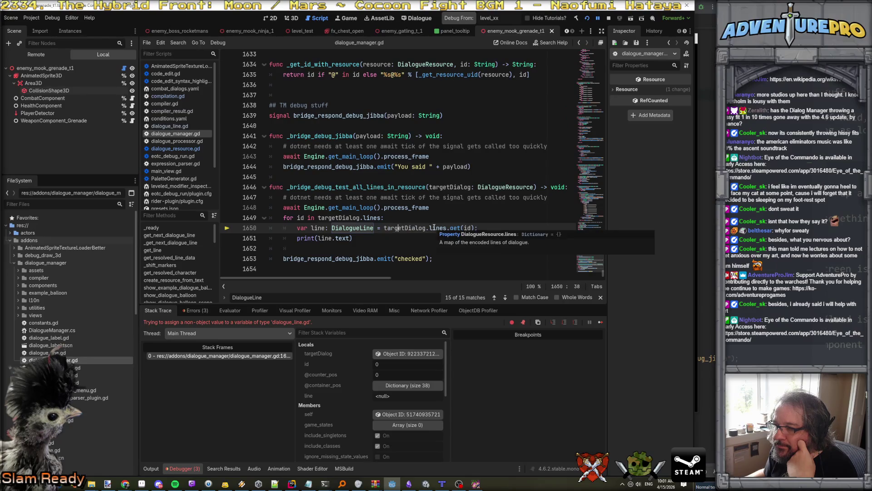
click(409, 228)
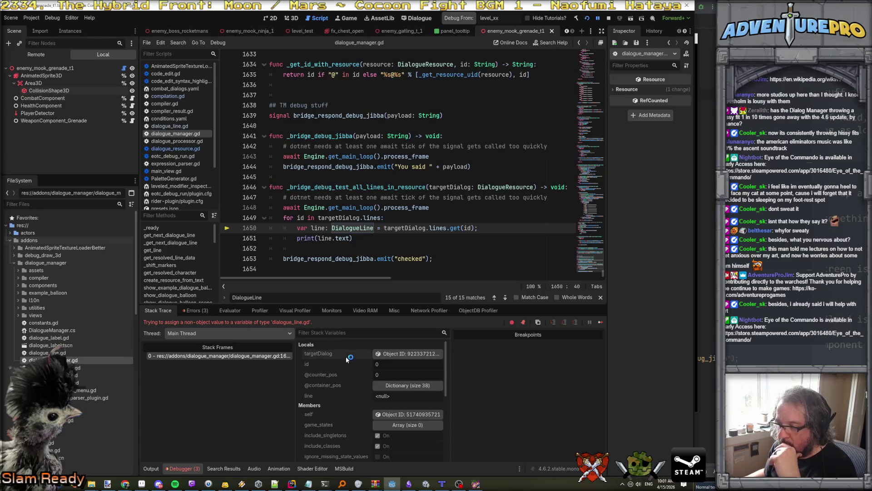
click(353, 398)
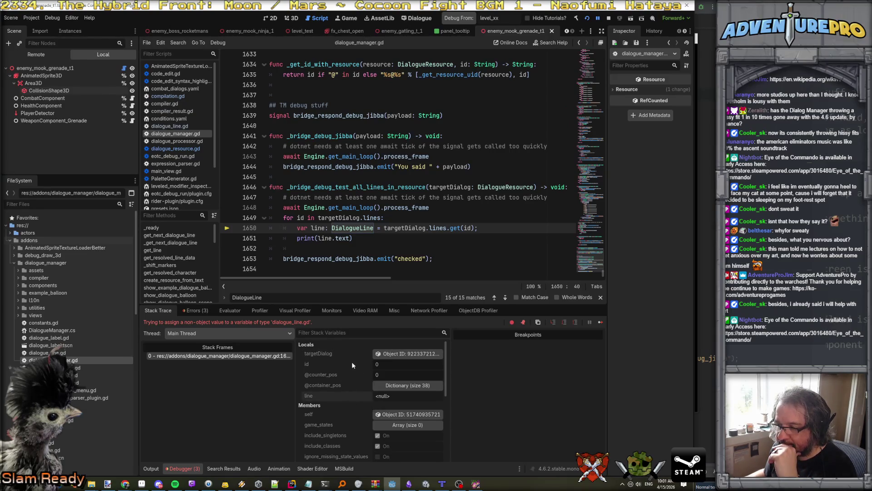
click(408, 355)
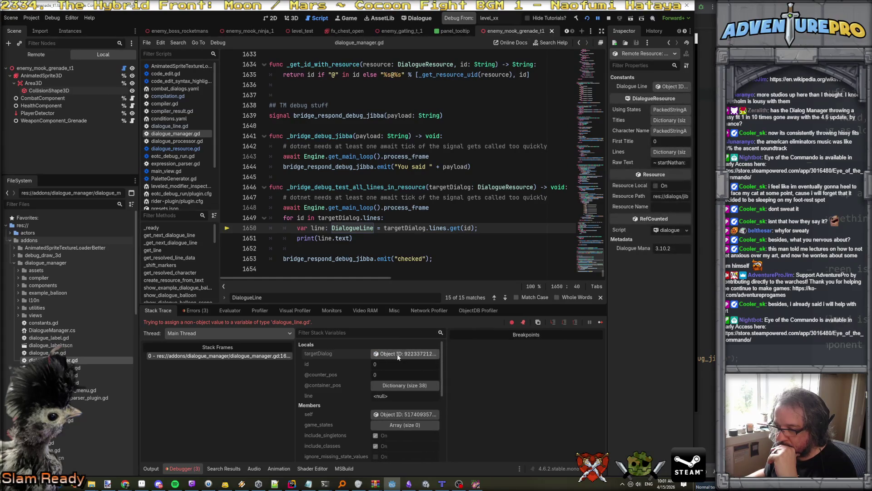
Browse the debugger variables, expanding and collapsing _method_info_cache, _node_properties and _autoloads
scroll(337, 357, down, 1)
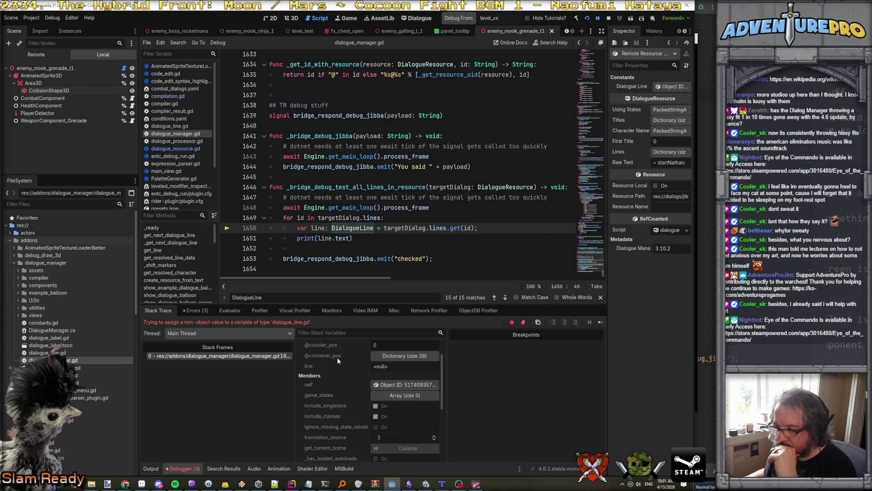
scroll(337, 357, up, 1)
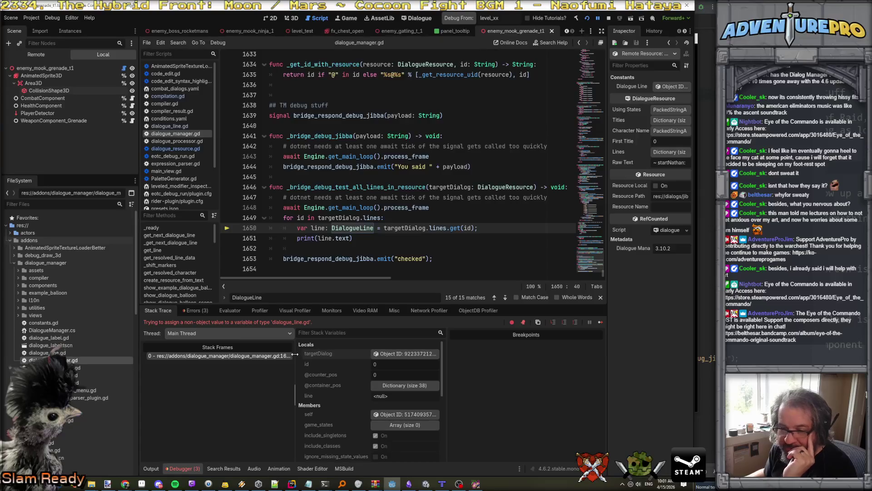
drag(296, 353, 236, 355)
scroll(304, 365, down, 5)
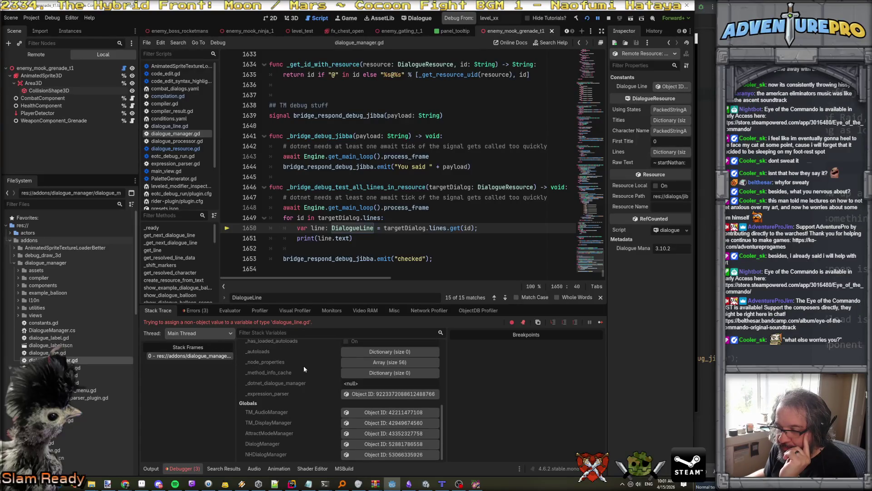
click(391, 372)
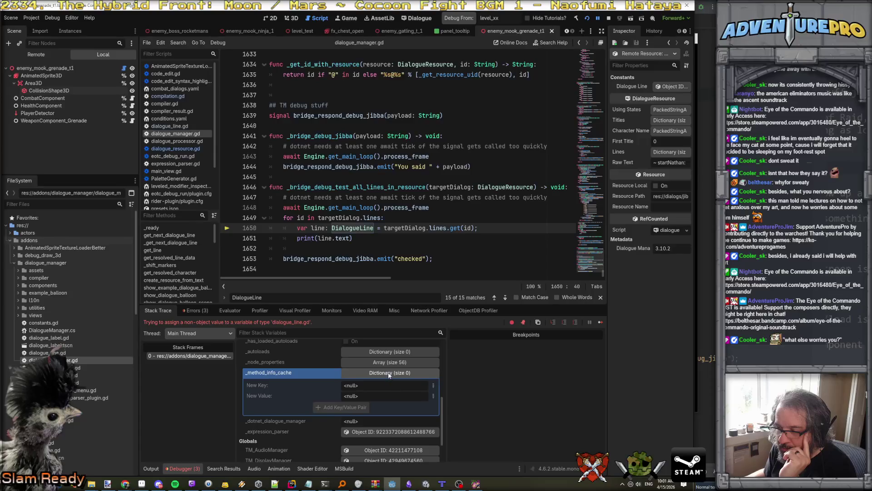
click(393, 373)
click(392, 362)
click(392, 362)
click(394, 353)
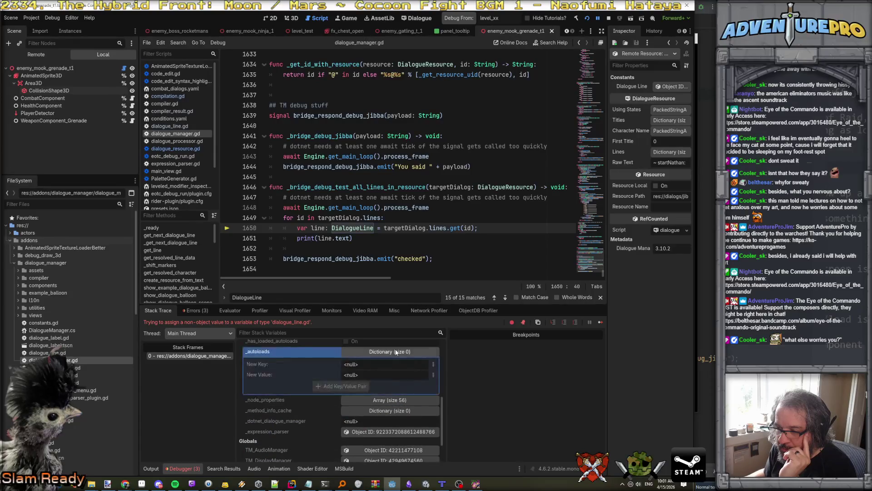
click(394, 352)
Reselect the targetDialog resource in the inspector and widen its properties panel
click(395, 412)
scroll(395, 411, up, 5)
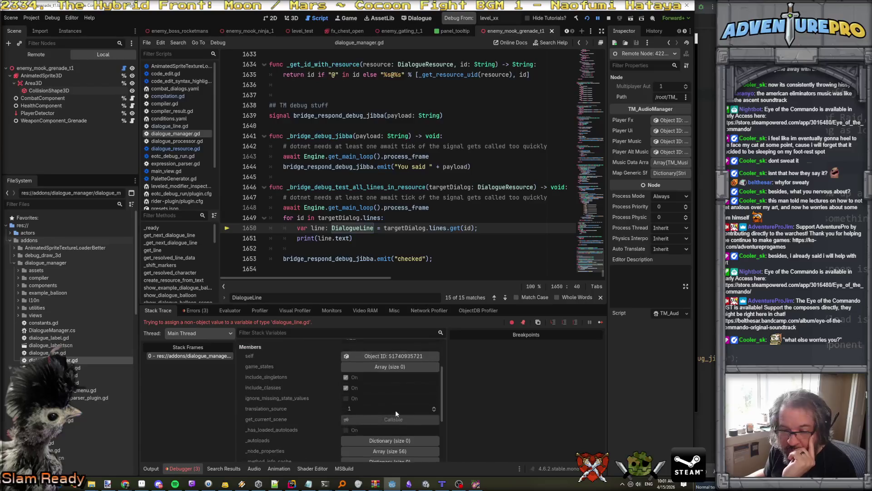
click(382, 353)
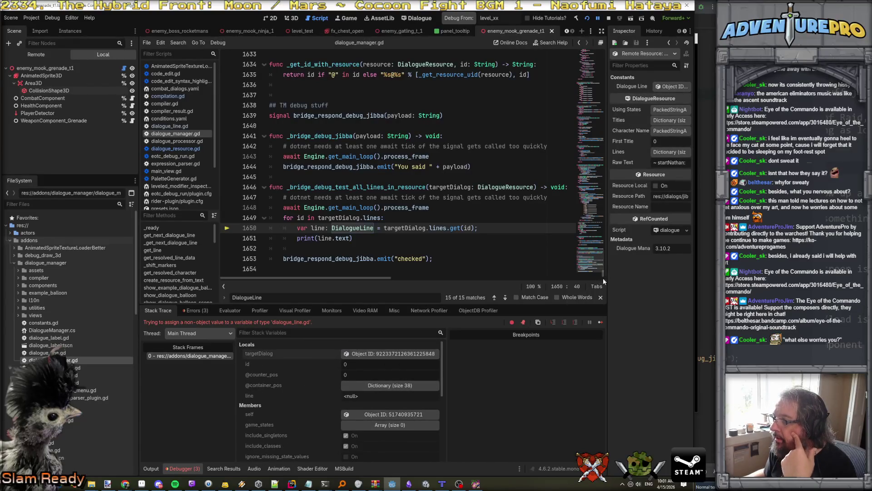
drag(607, 282, 491, 283)
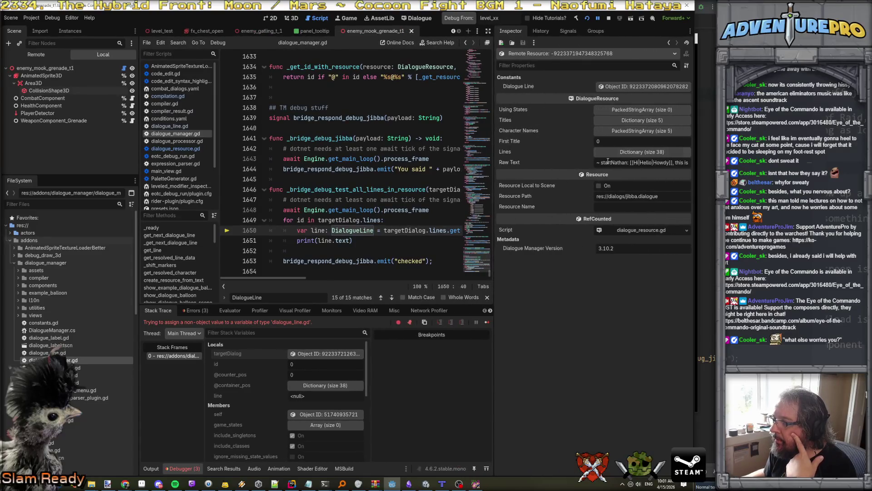
Expand Lines and its entries 0, 1 and 10, then return to line 1650
click(625, 154)
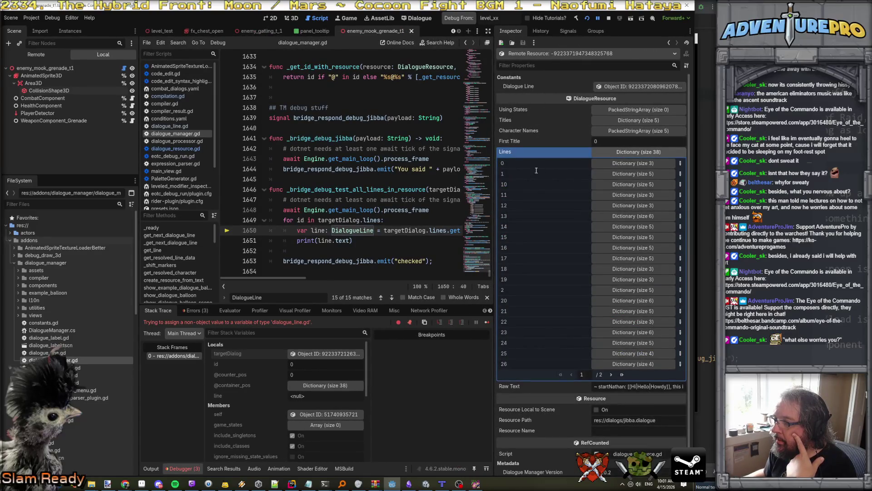
click(643, 163)
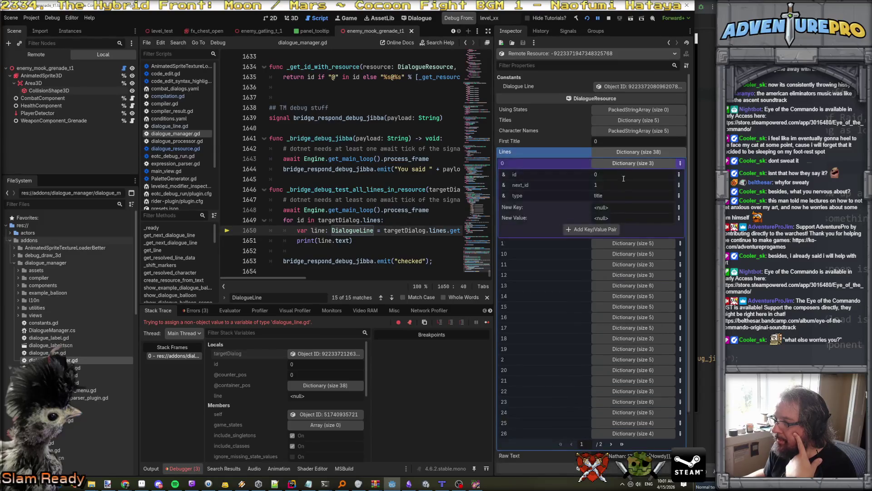
click(618, 245)
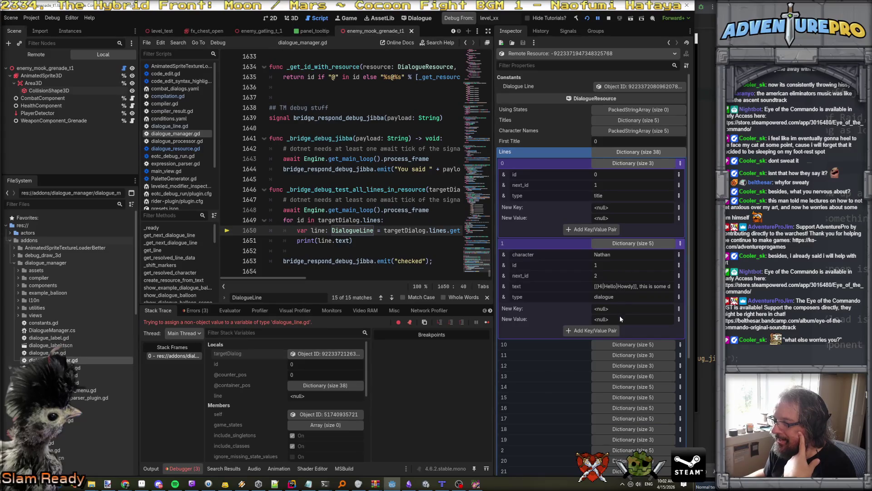
scroll(620, 319, down, 3)
click(629, 245)
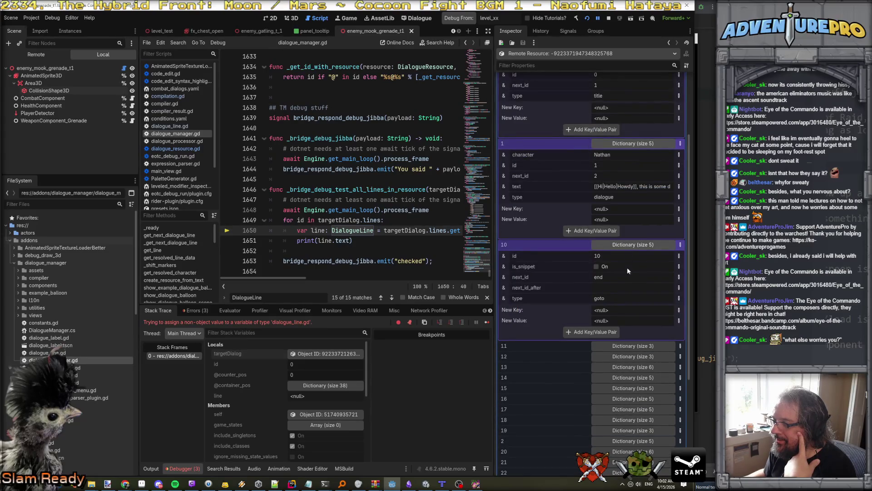
scroll(627, 254, up, 3)
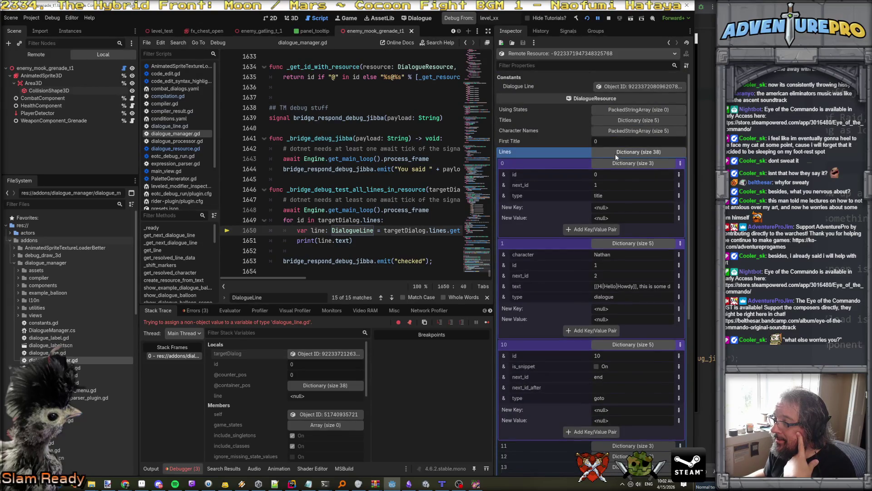
click(385, 230)
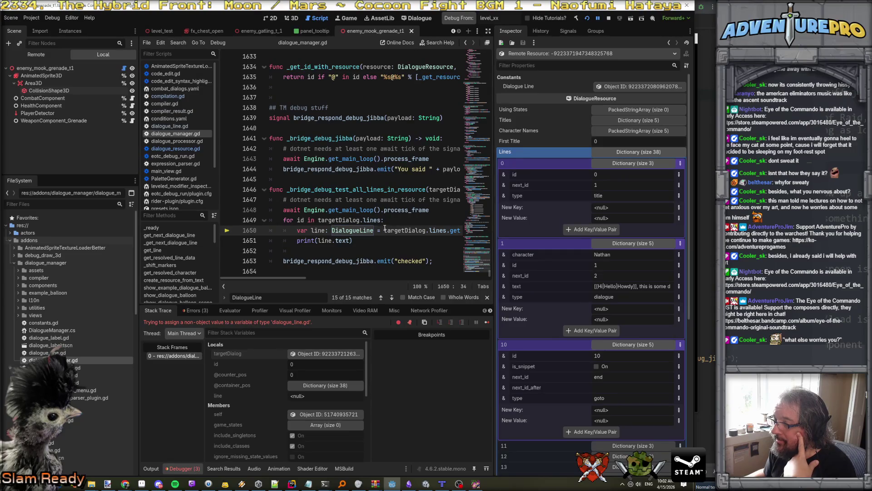
scroll(384, 229, right, 5)
scroll(381, 228, left, 3)
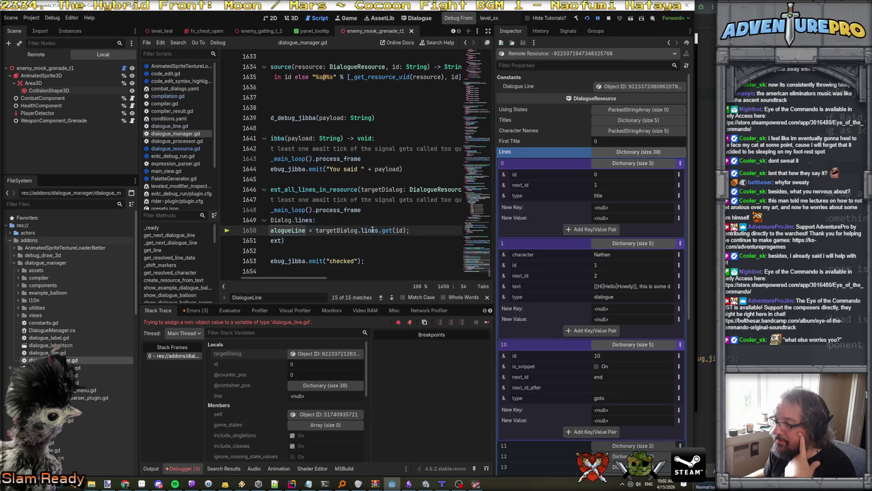
Replace 'line: DialogueLine' on line 1650 with 'lineButActuallyDictionary : Dictionary'
scroll(372, 229, left, 3)
drag(312, 230, 374, 231)
text(lineButA)
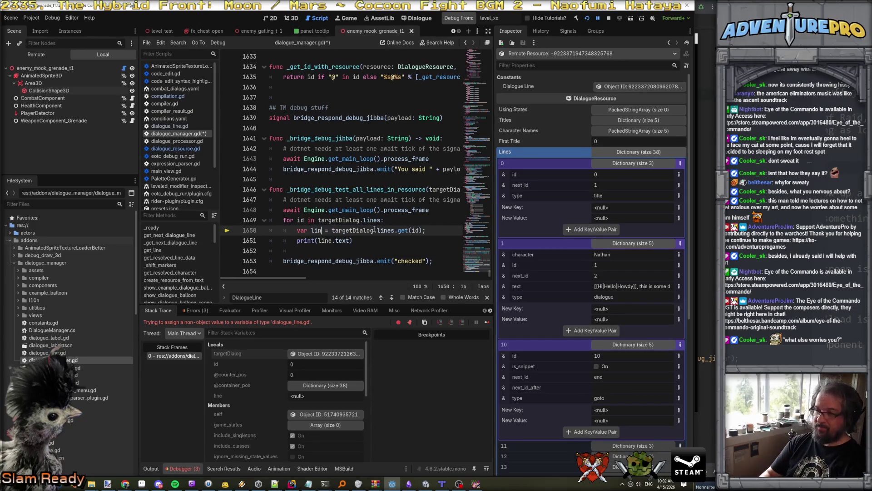
text(ctuallyDi)
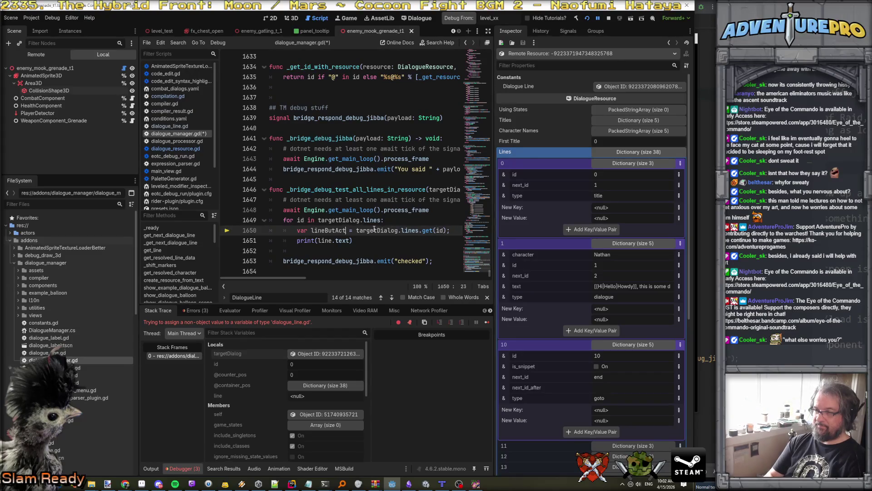
text(ctionary)
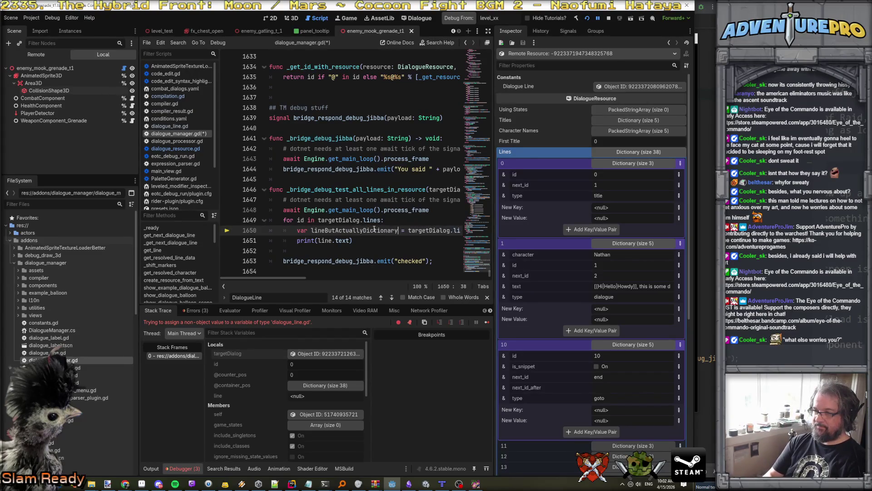
text( : Dictionary)
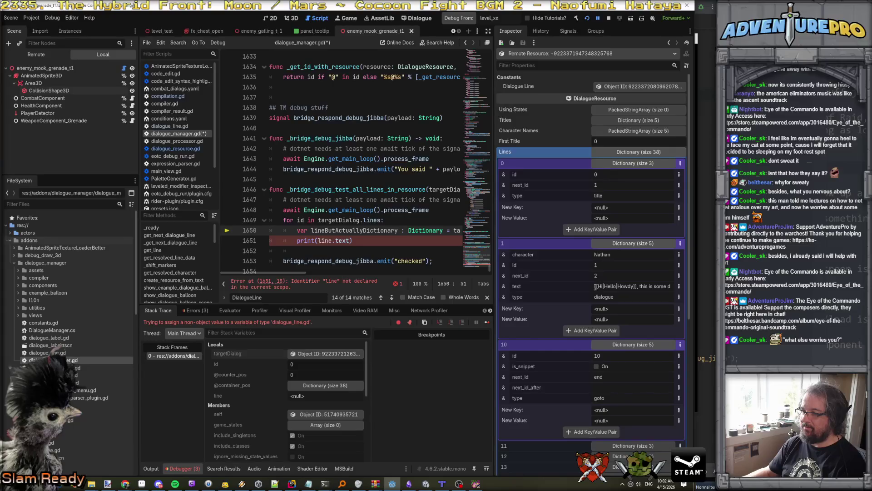
Insert 'if( lineButActuallyDictionary.has("text' on a new line above the print
click(299, 240)
key(Return)
key(Up)
text(if( line)
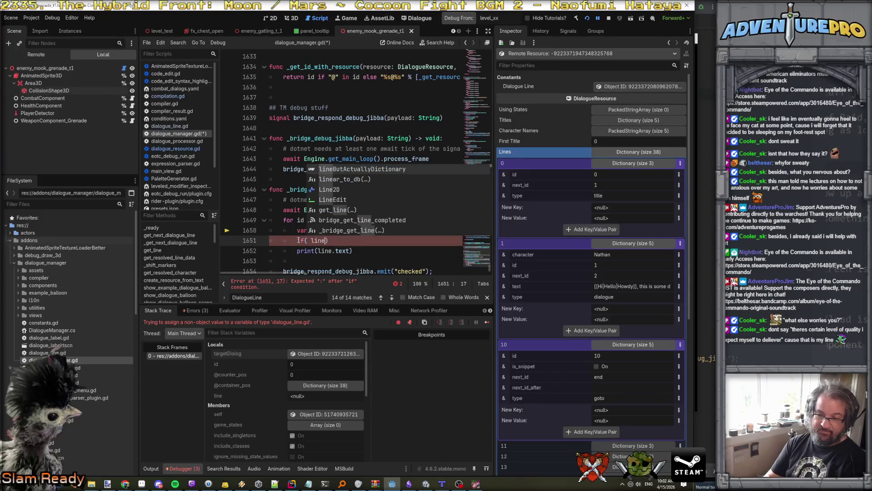
key(Escape)
key(Escape)
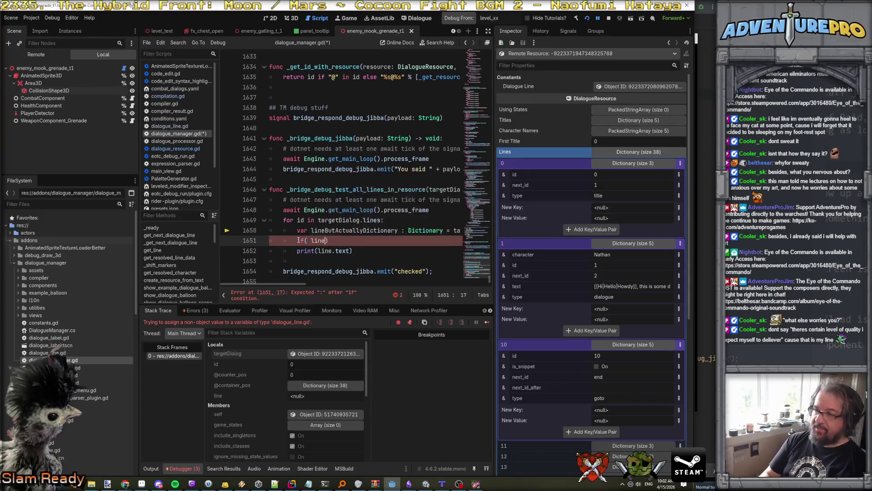
double_click(333, 232)
key(ctrl+c)
double_click(322, 241)
key(ctrl+v)
text(.has()
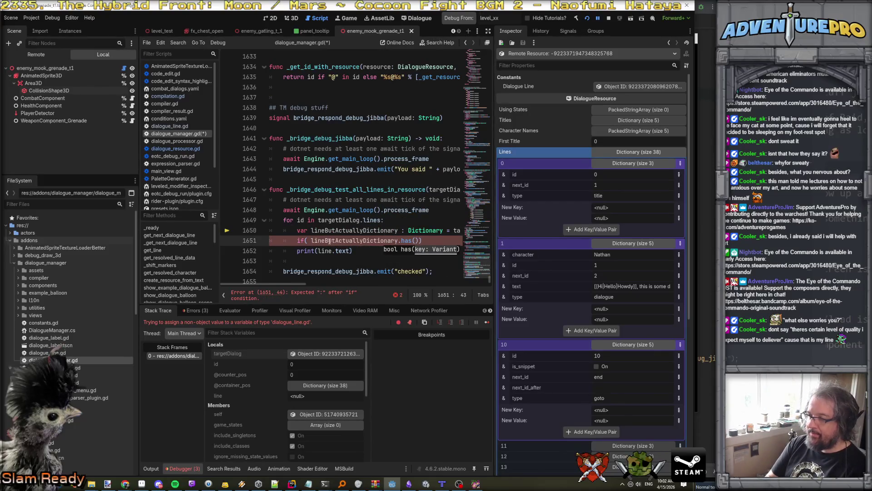
text("text)
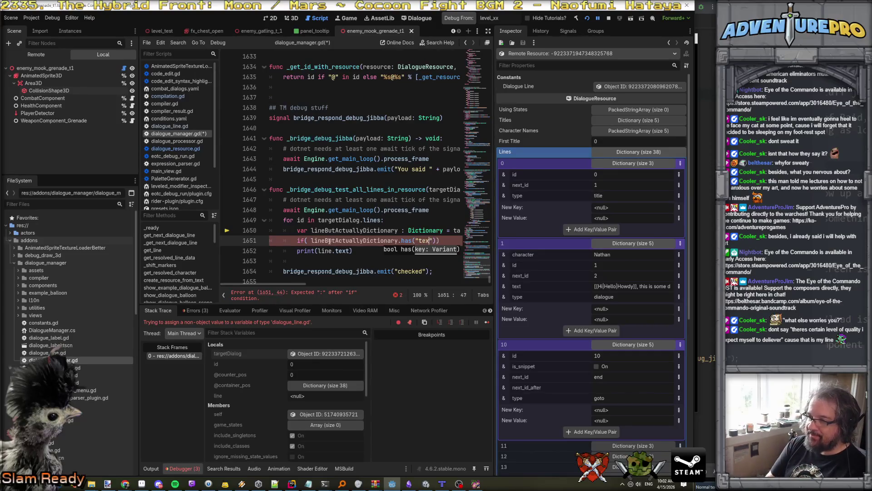
Add print(lineButActuallyDictionary.get("text")) on a new line under the has("text") check
key(End)
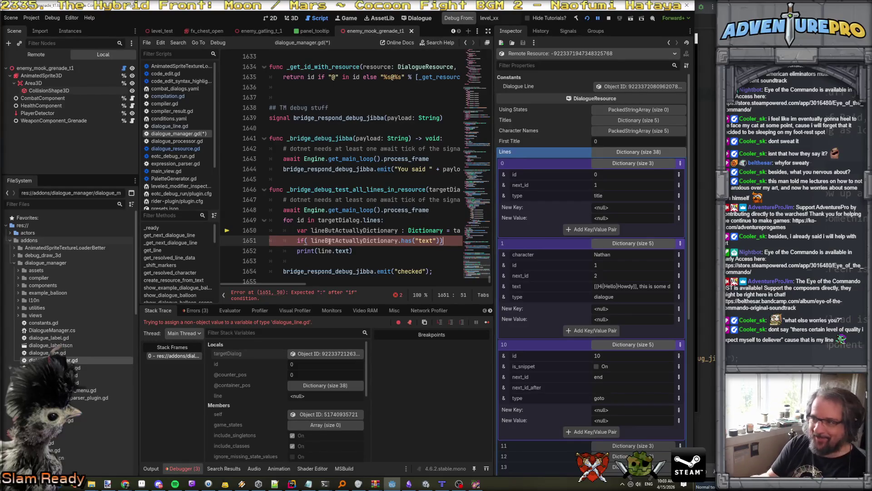
key(Return)
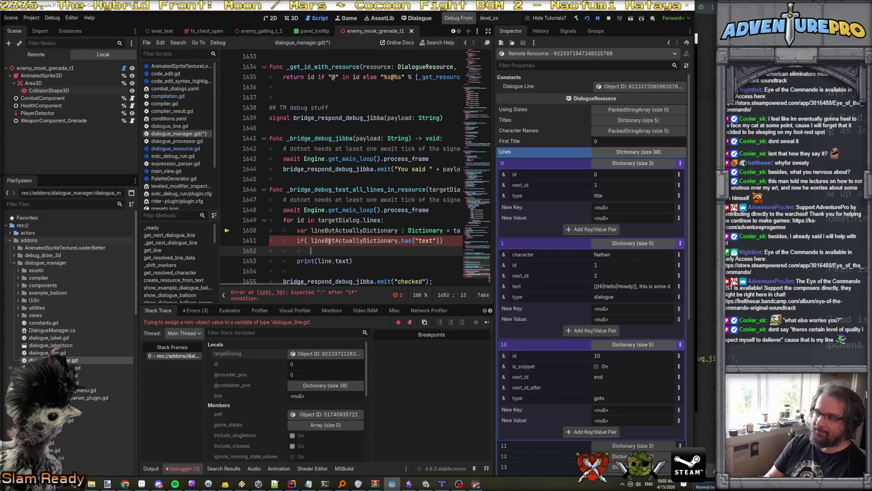
text(print)
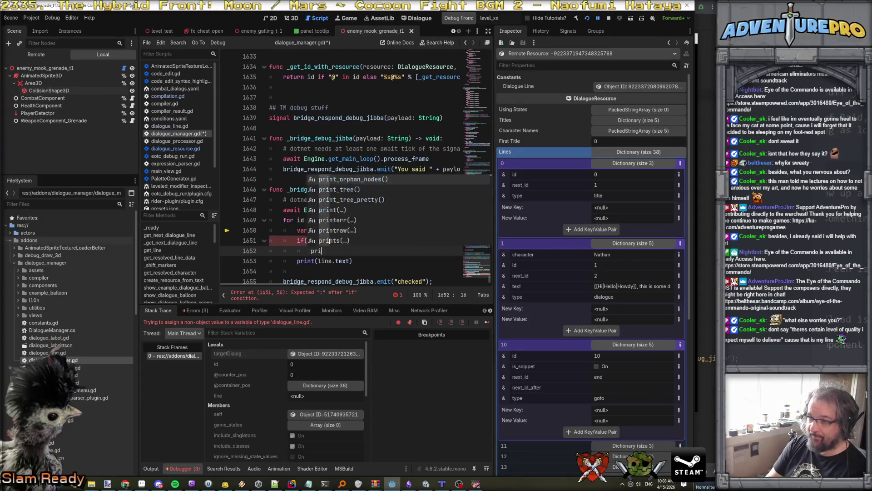
key(BackSpace)
key(Return)
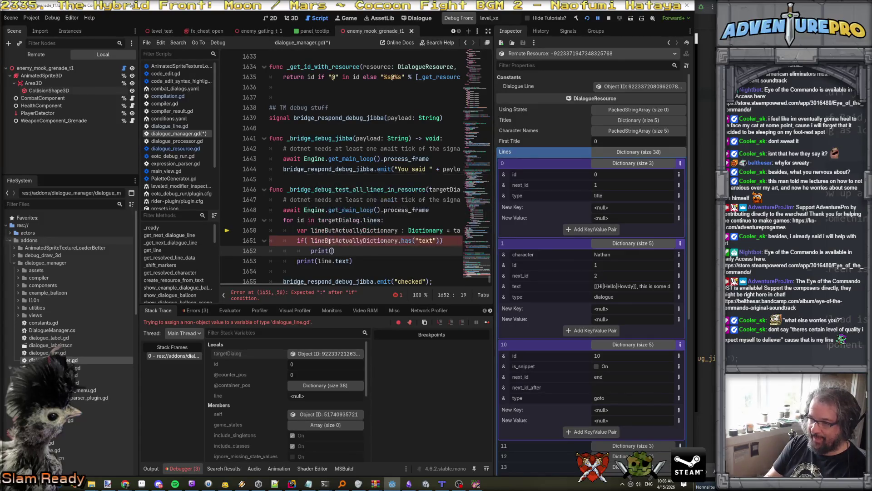
double_click(328, 241)
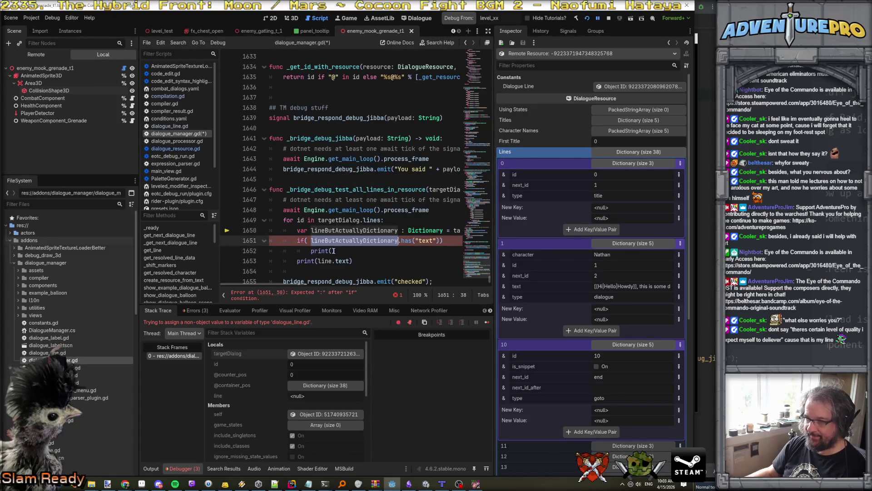
key(ctrl+c)
click(334, 250)
key(ctrl+v)
text(.get("text)
key(Down)
Delete the old print(line.text) line and stop the debug session
key(Home)
key(shift+Down)
key(BackSpace)
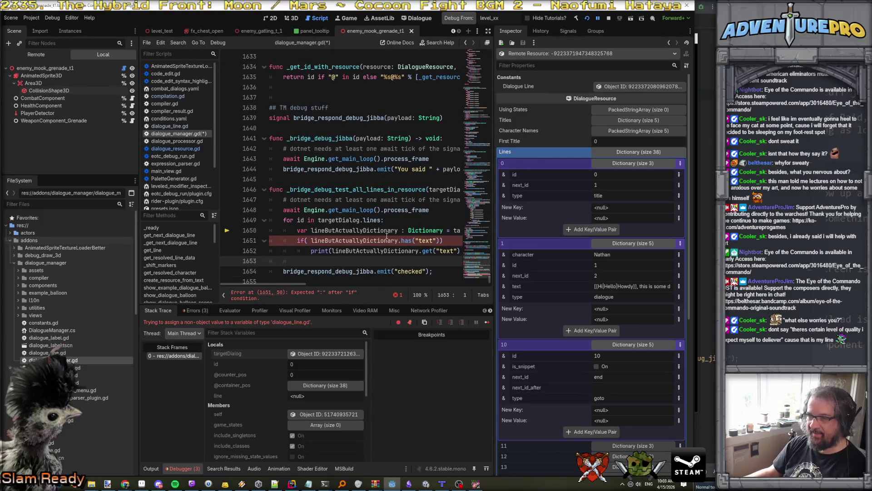
click(608, 18)
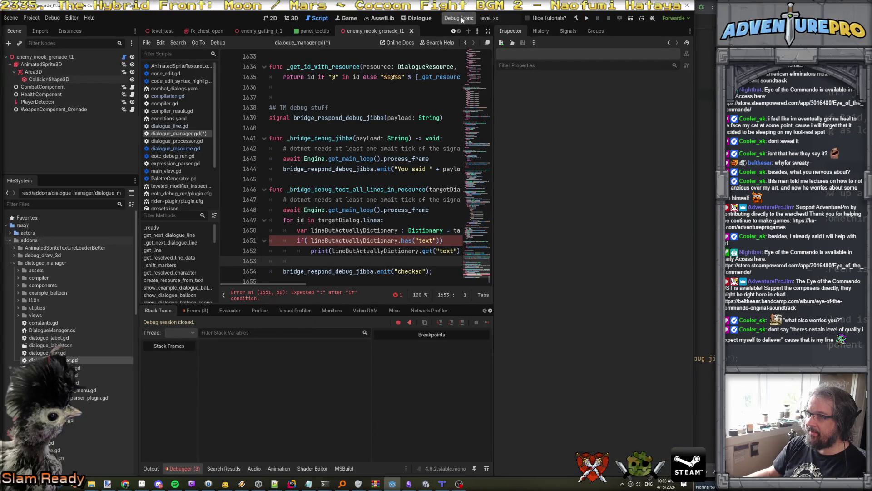
End the has("text") if line with its missing colon, save, and relaunch the game
key(F5)
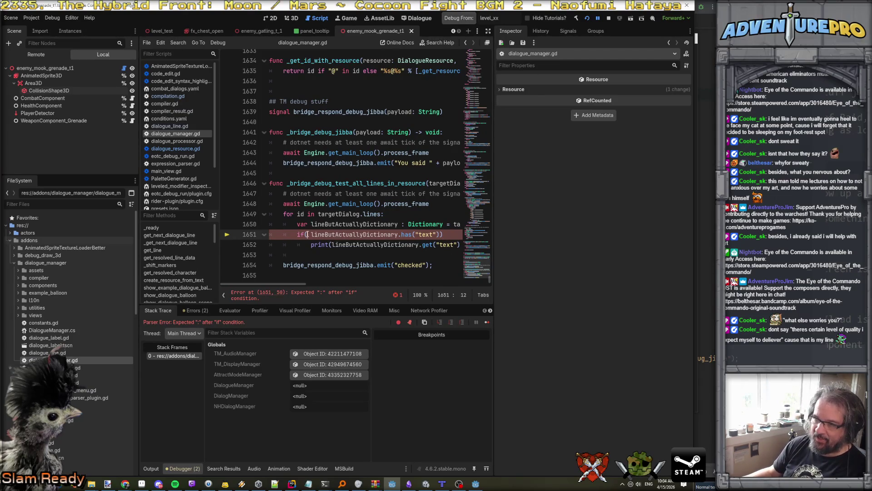
click(456, 232)
text(:)
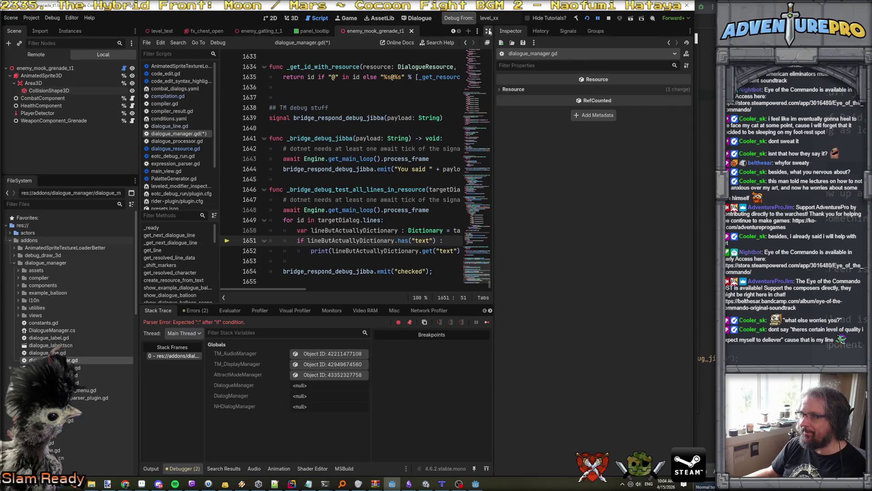
click(609, 19)
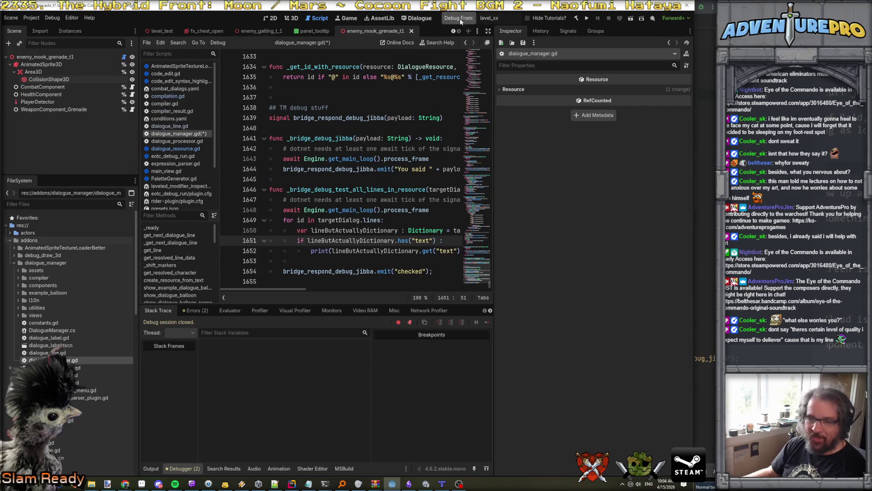
key(F5)
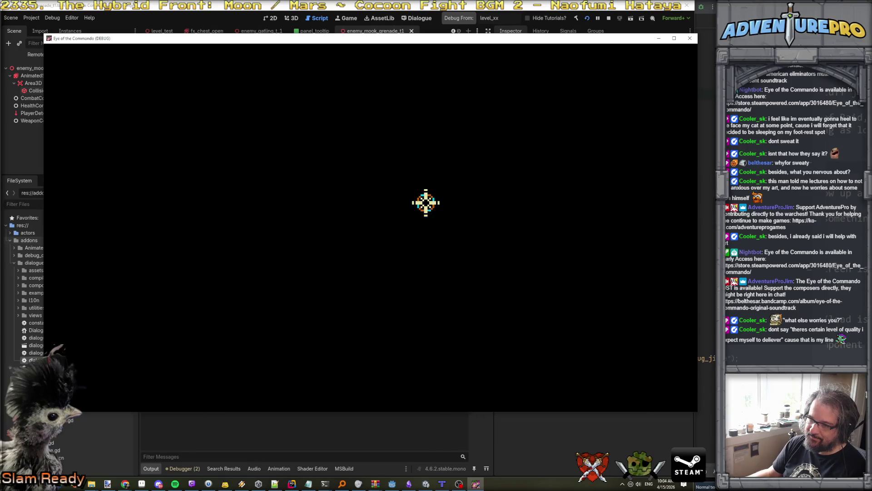
Run TESTDIALOGS in the in-game console and review the printed dialogue text in Output
key(grave)
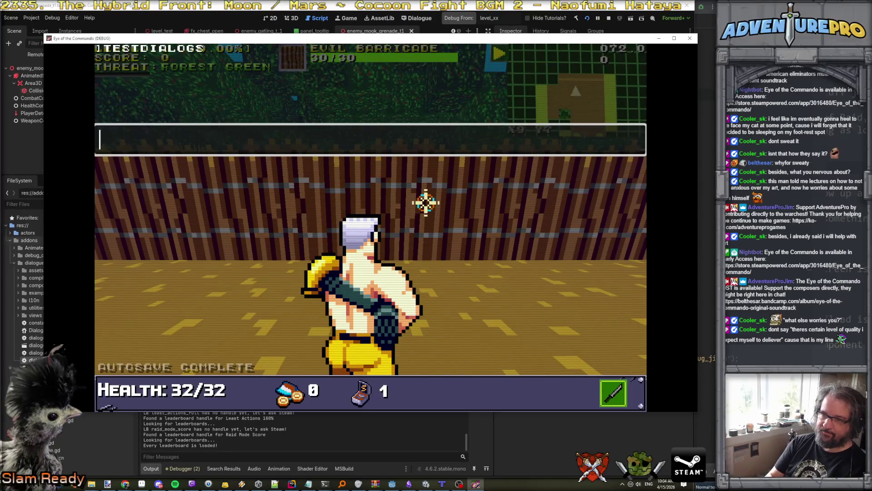
key(grave)
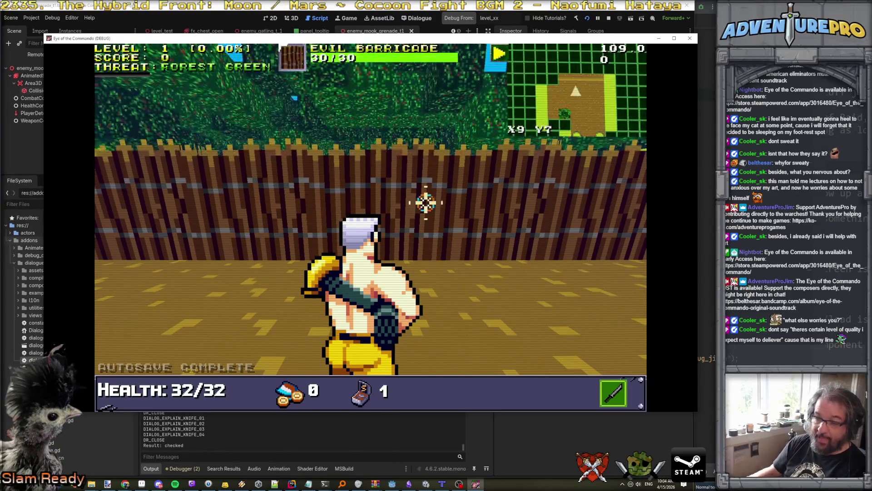
key(alt+Tab)
scroll(298, 398, up, 3)
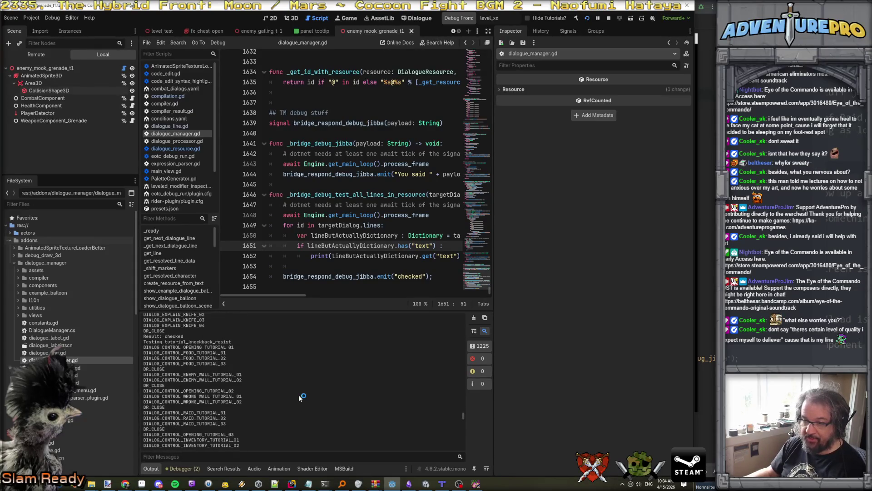
Enlarge the Output panel and scroll up through the dialogue test log
scroll(299, 395, up, 5)
mouse_move(464, 413)
mouse_down()
mouse_move(476, 332)
mouse_move(479, 361)
mouse_up()
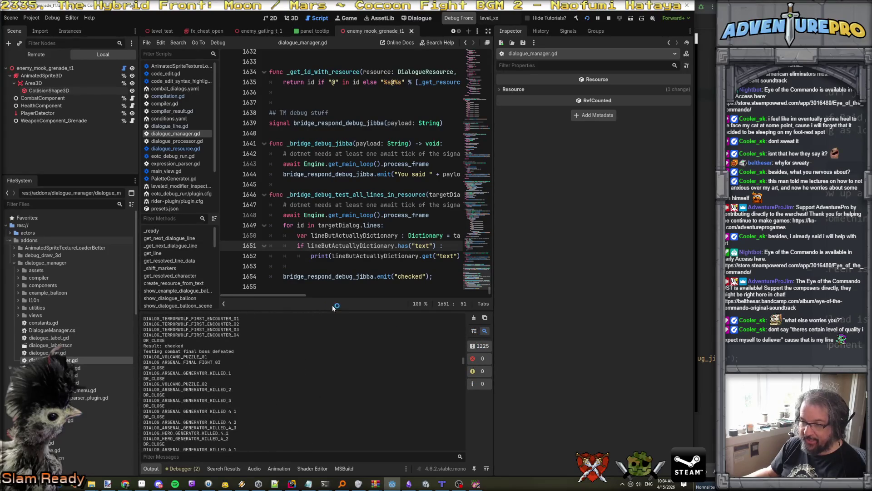
drag(334, 310, 335, 186)
scroll(369, 304, up, 3)
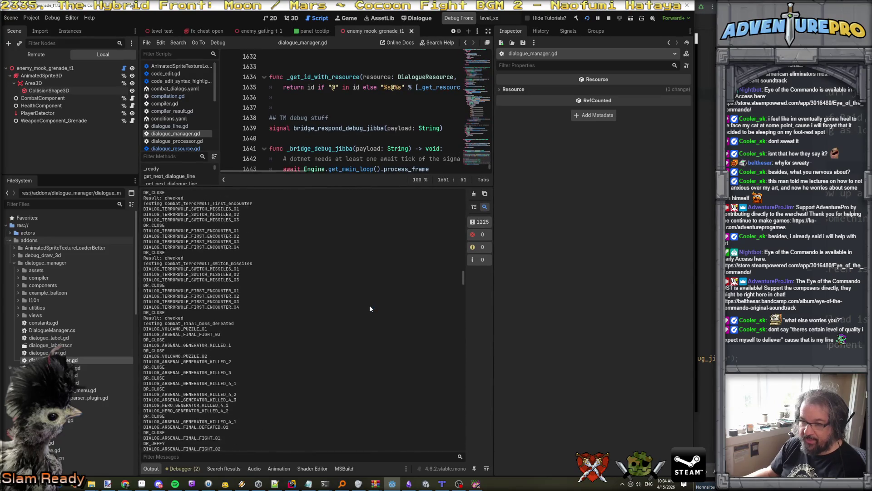
scroll(370, 308, up, 3)
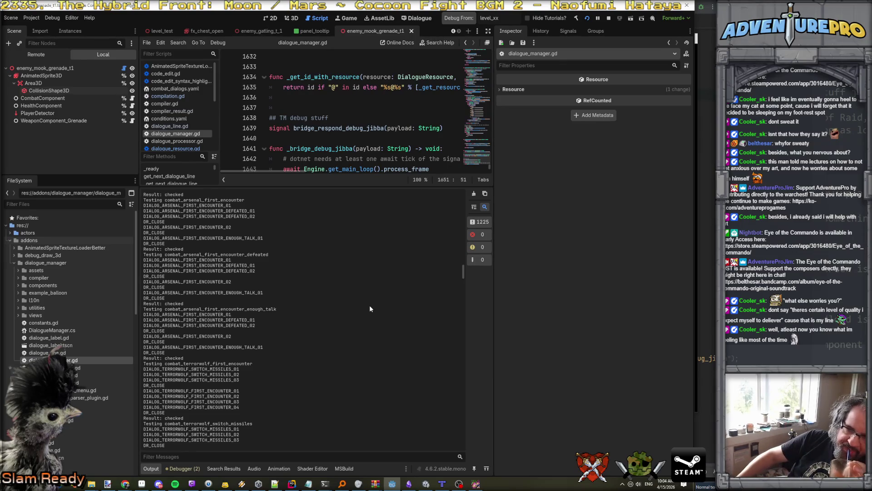
scroll(361, 320, up, 3)
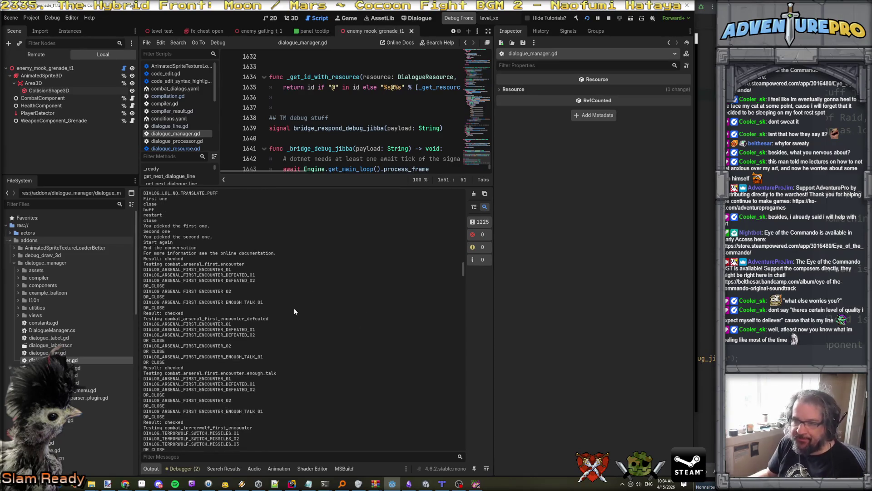
scroll(294, 310, up, 3)
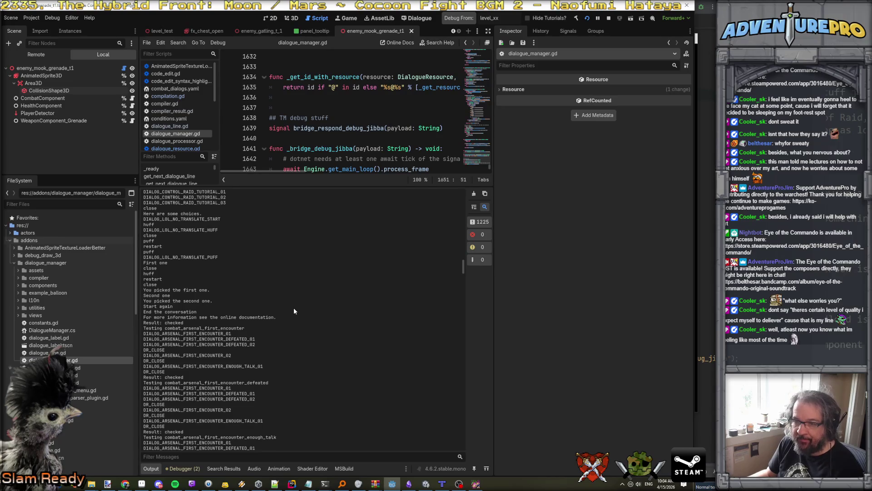
scroll(294, 310, up, 4)
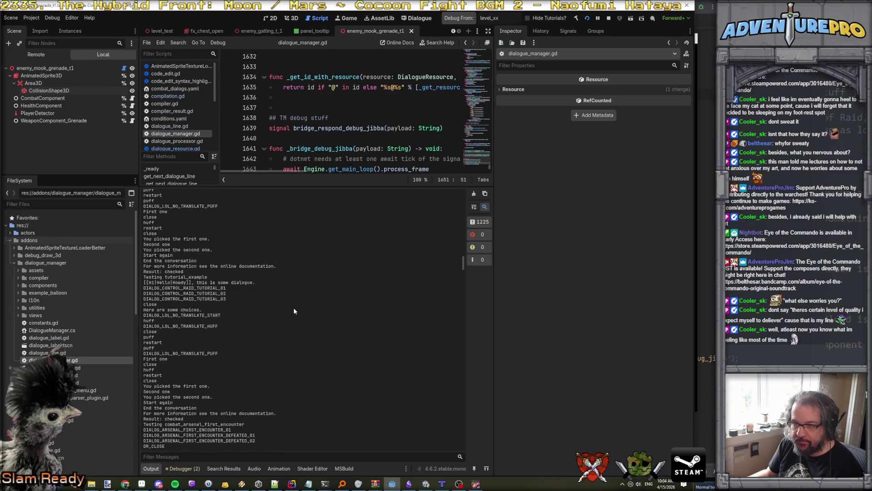
Scroll back down to the log's final Result: checked and switch to the itch.io browser page
scroll(294, 311, down, 15)
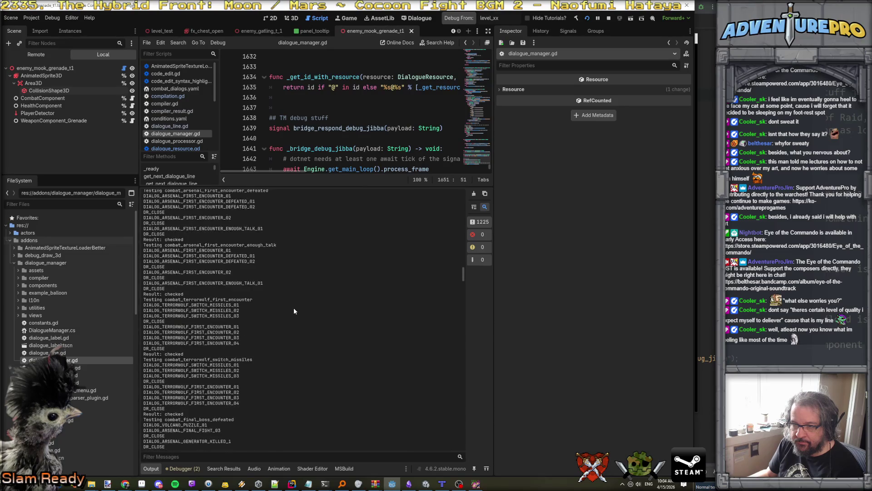
scroll(294, 311, down, 10)
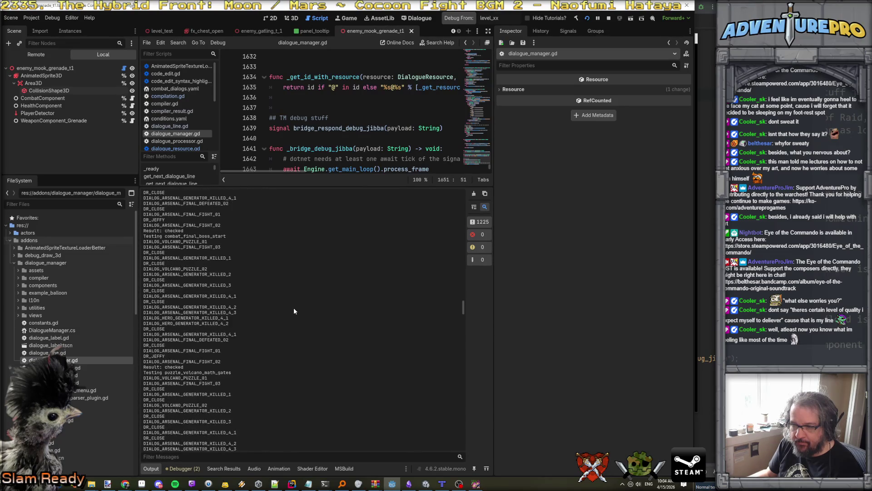
scroll(294, 311, down, 10)
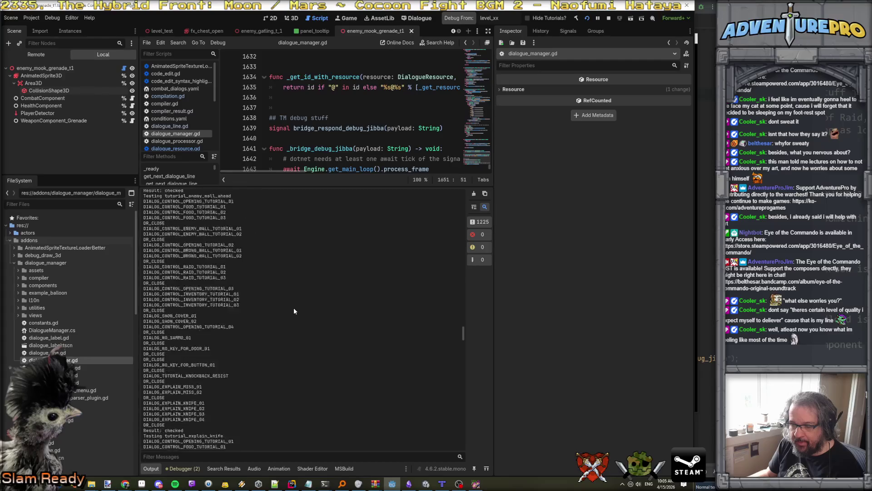
scroll(293, 307, down, 10)
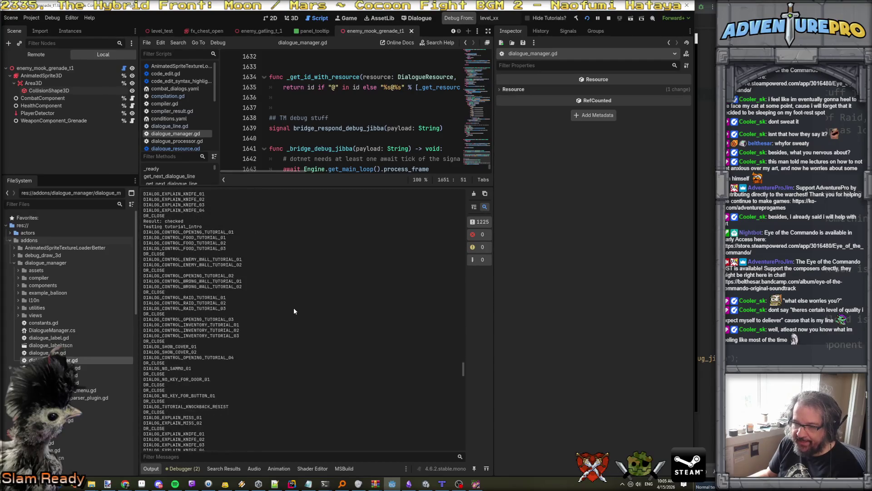
scroll(293, 310, down, 10)
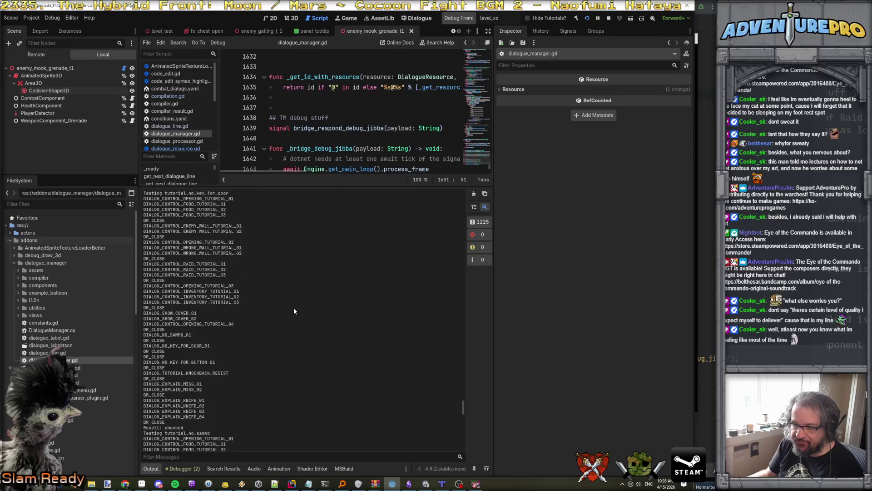
scroll(293, 307, down, 5)
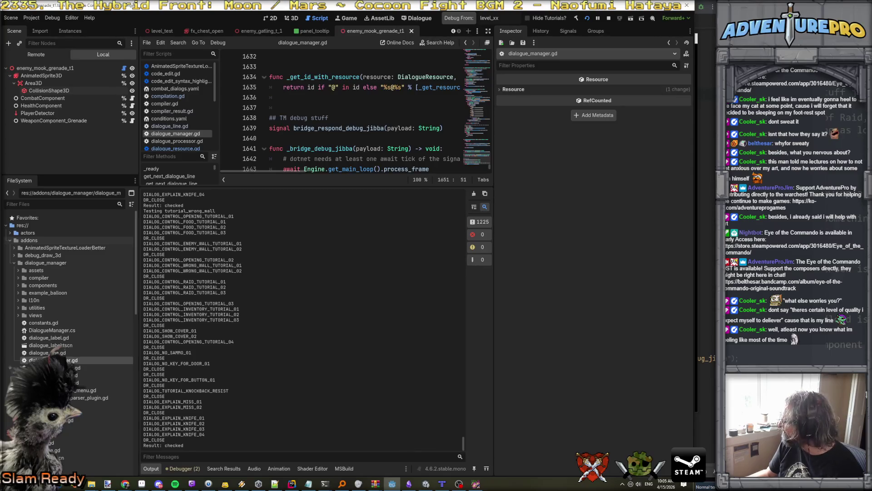
key(alt+Tab)
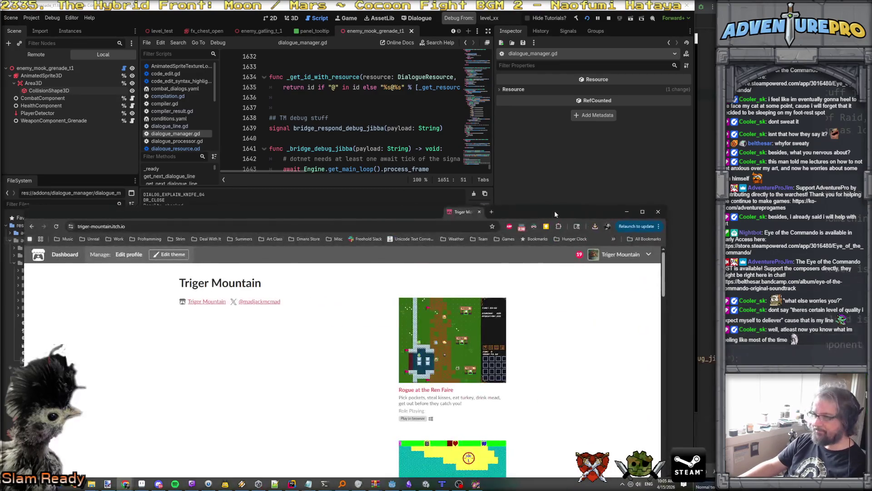
Maximize the browser and scroll Triger Mountain's game list to locate Volatile Valkyrie
double_click(555, 211)
scroll(497, 242, down, 3)
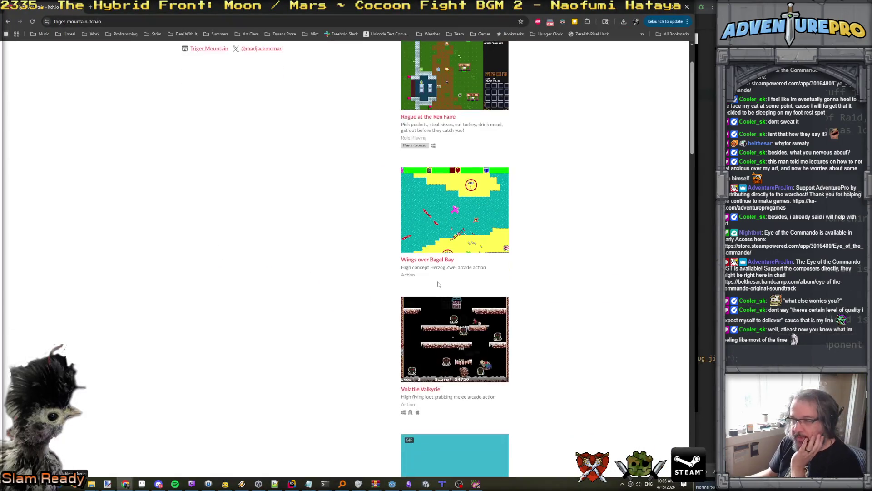
scroll(446, 313, down, 2)
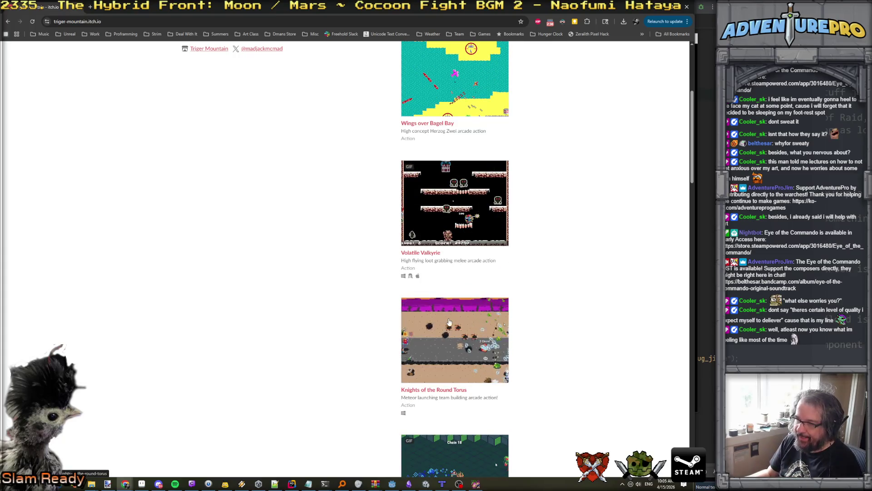
scroll(448, 322, down, 3)
scroll(466, 371, down, 3)
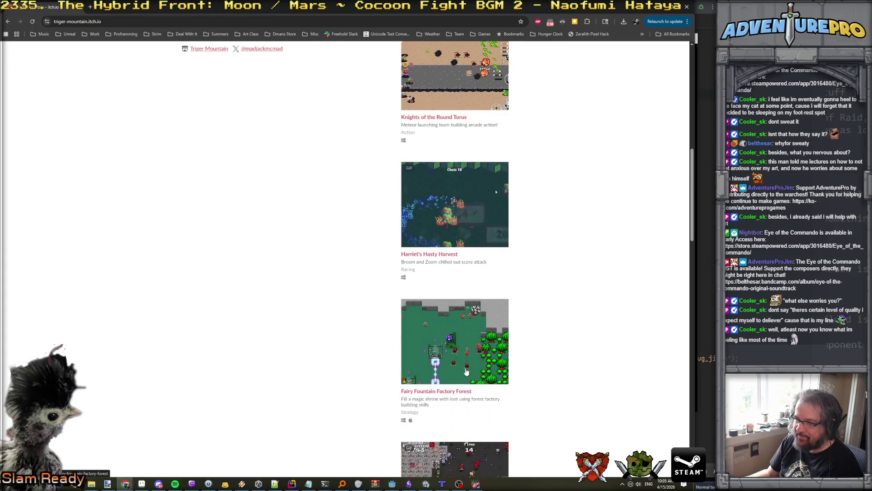
scroll(467, 367, down, 3)
scroll(467, 366, down, 4)
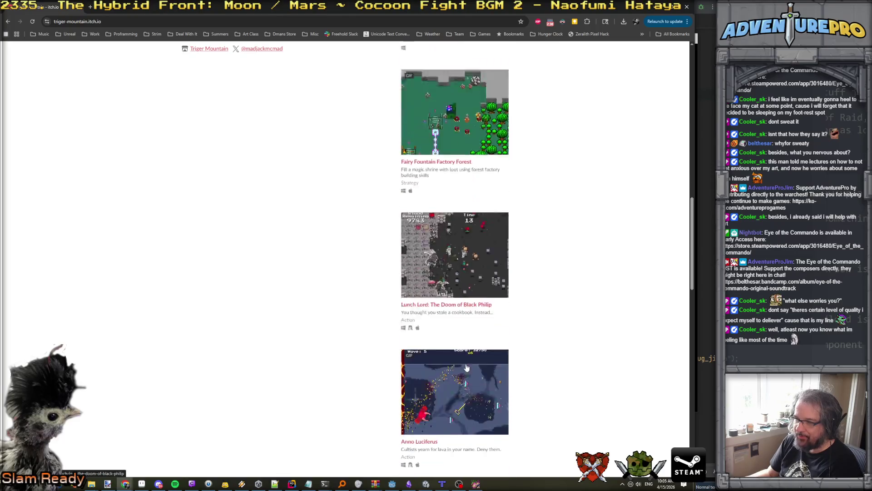
scroll(468, 363, down, 6)
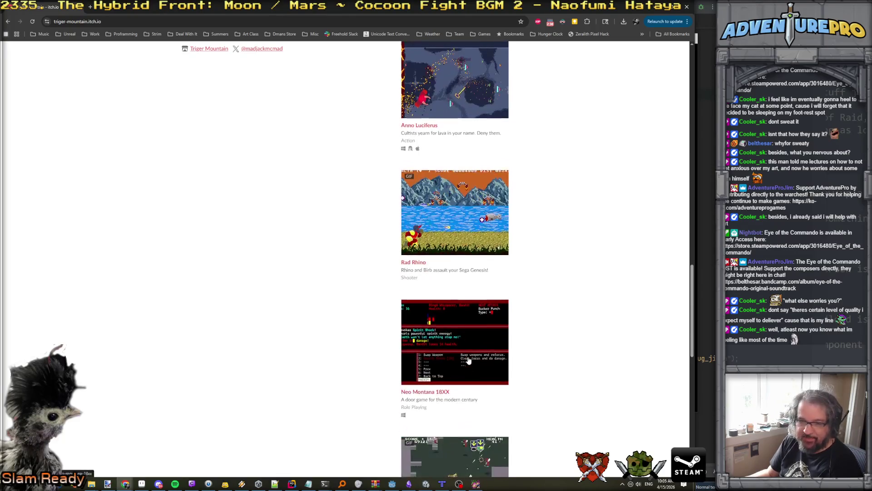
scroll(469, 360, down, 3)
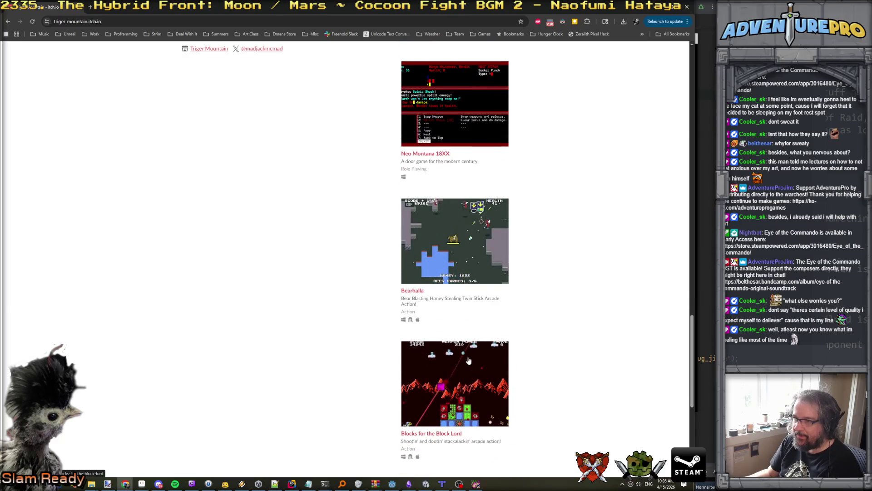
scroll(468, 360, down, 4)
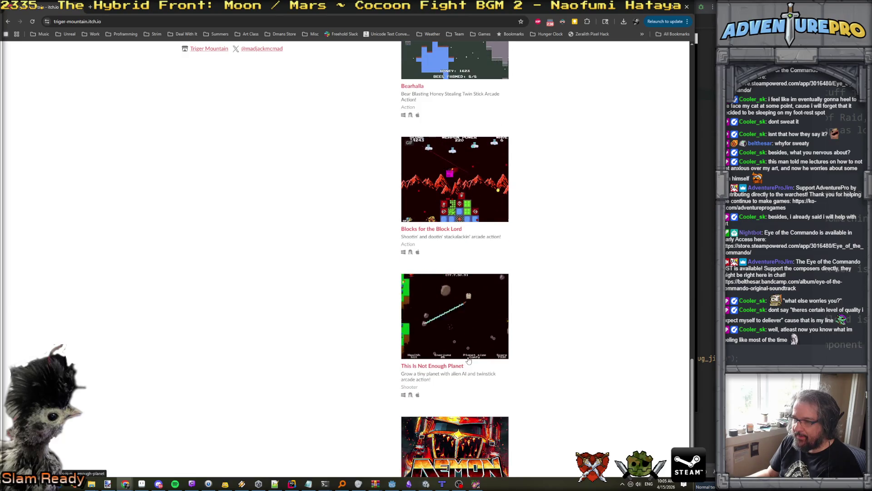
scroll(468, 360, down, 2)
scroll(469, 360, up, 15)
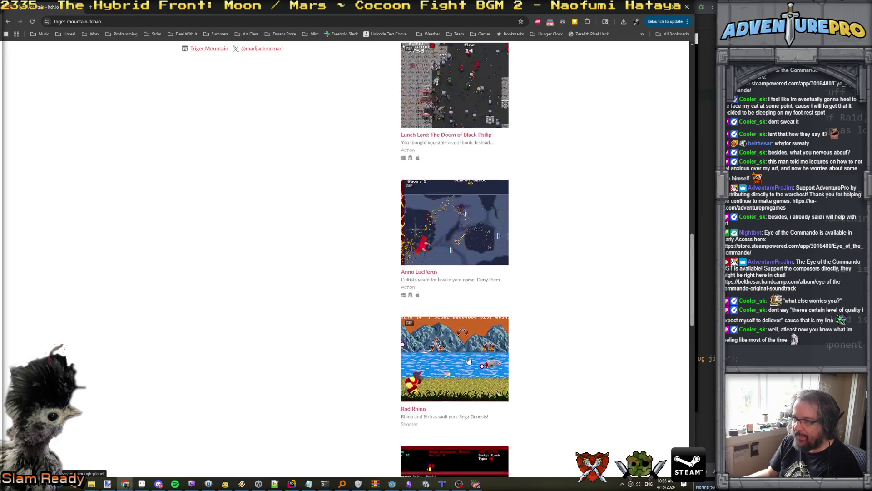
scroll(469, 360, up, 10)
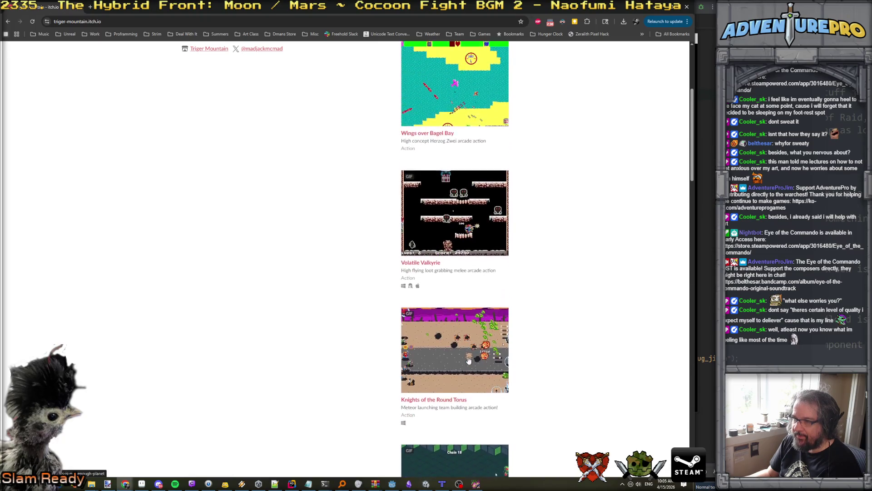
scroll(474, 271, up, 3)
scroll(464, 292, down, 2)
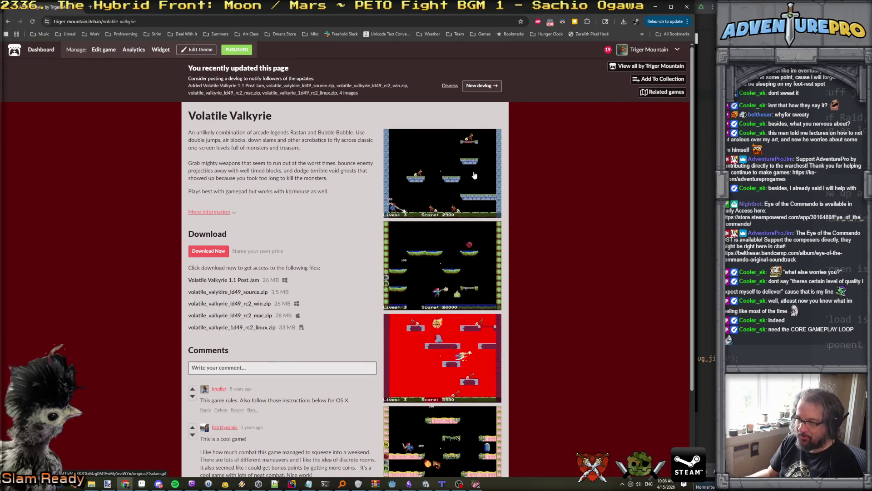
scroll(491, 282, down, 1)
scroll(481, 279, down, 1)
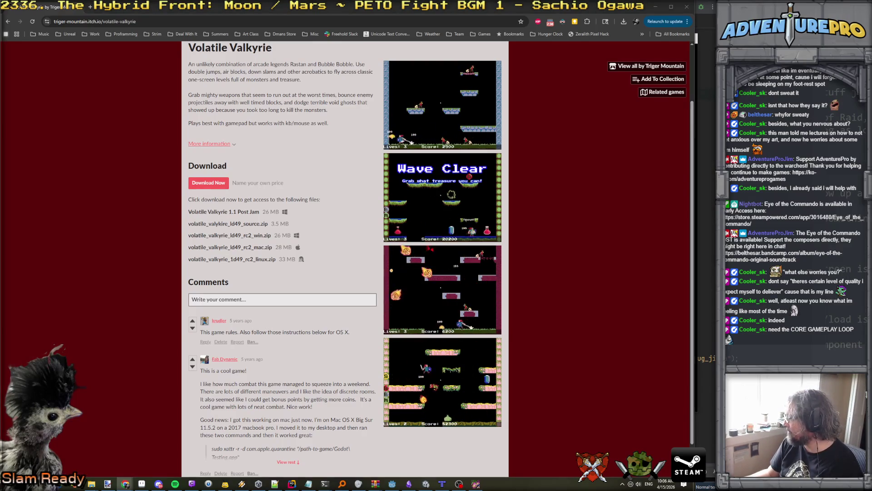
scroll(429, 232, down, 1)
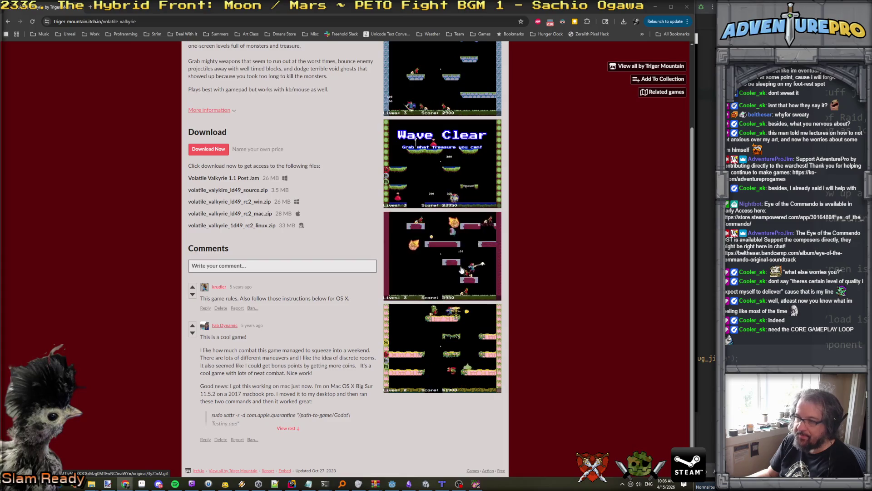
scroll(445, 296, up, 3)
Page through the five enlarged Volatile Valkyrie screenshots, close the viewer, and minimize the browser
click(449, 187)
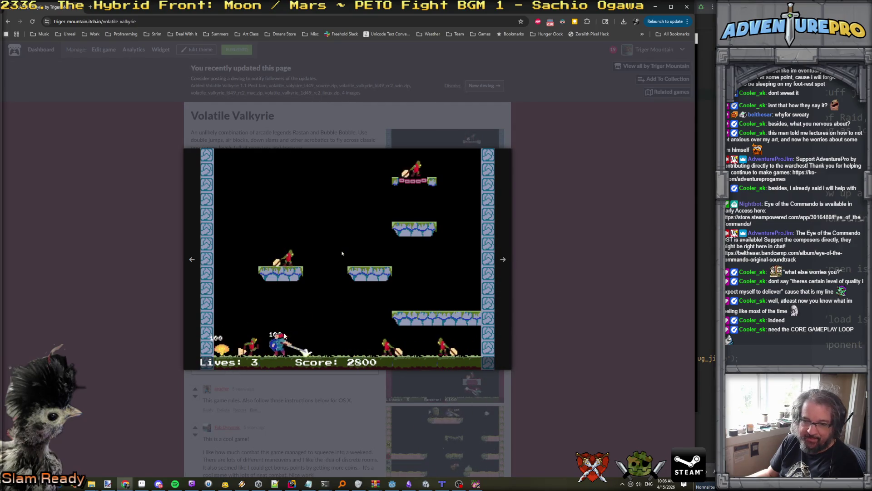
click(503, 259)
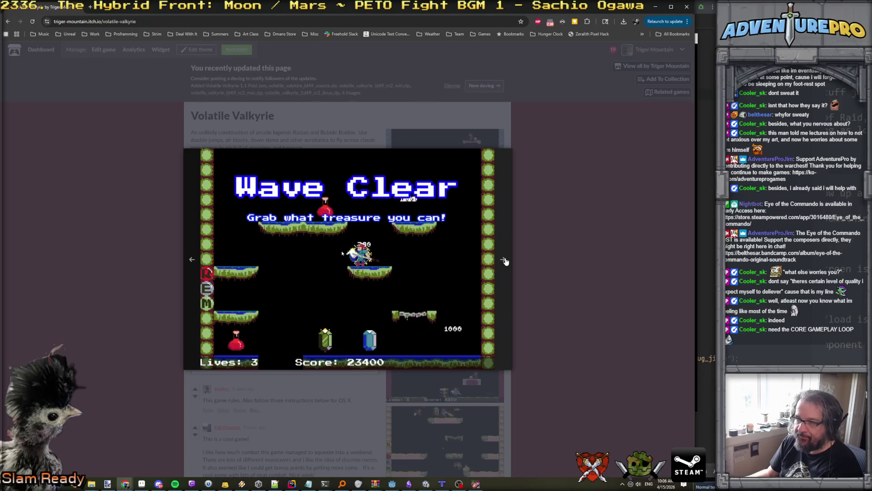
click(504, 260)
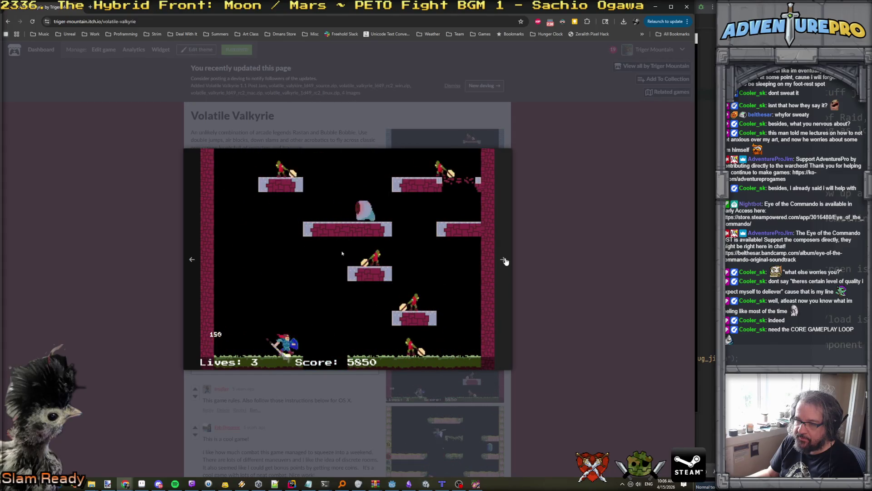
click(504, 261)
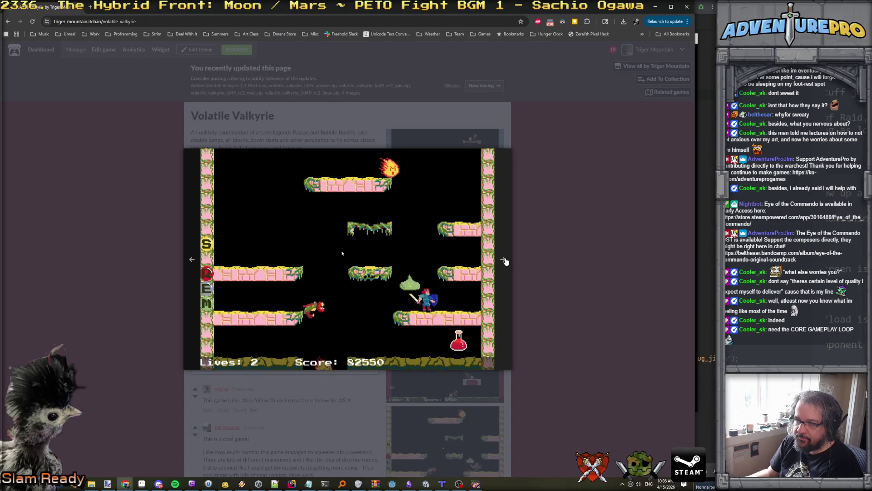
click(504, 260)
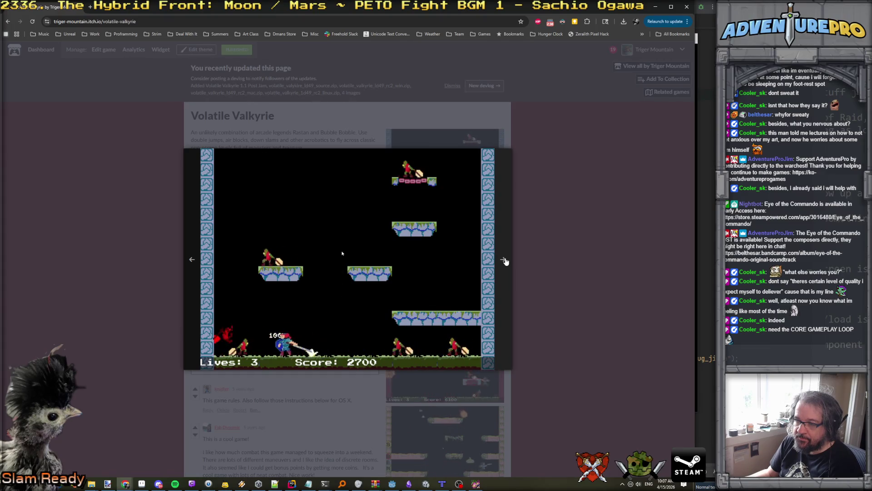
click(545, 259)
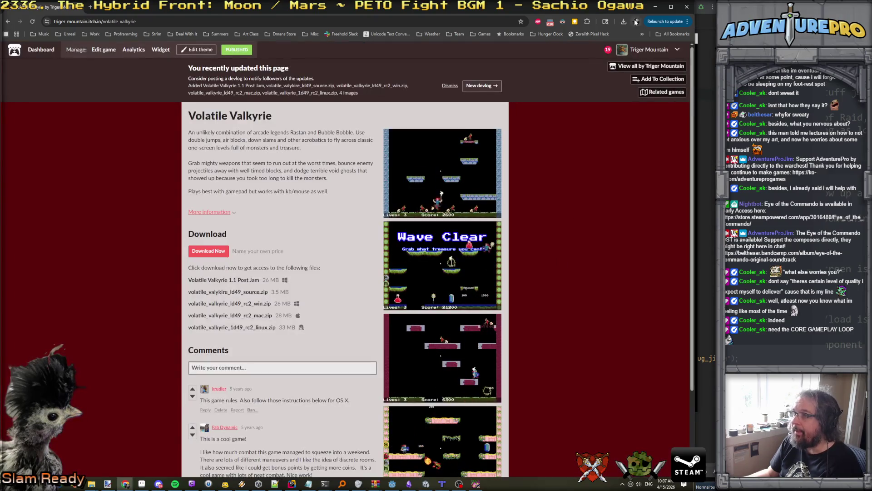
click(655, 7)
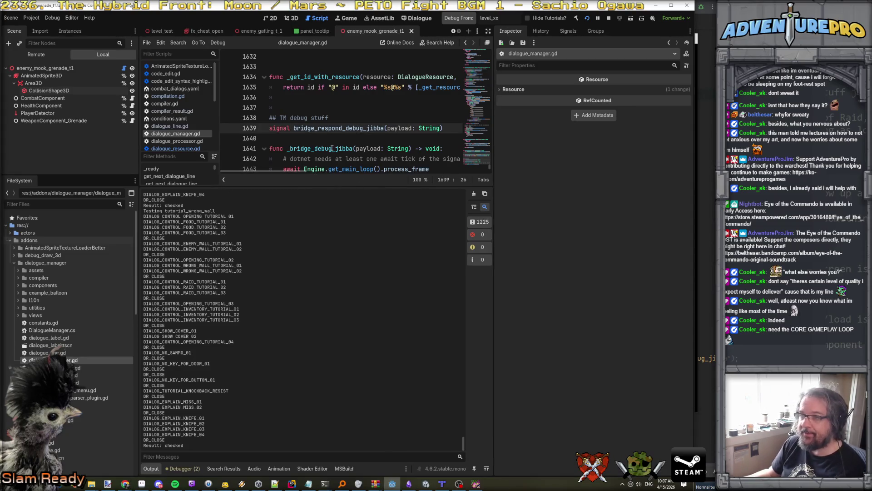
Make the code editor taller and start a '## TM Begin' comment below line 1637
scroll(335, 145, down, 3)
drag(317, 186, 317, 382)
click(284, 179)
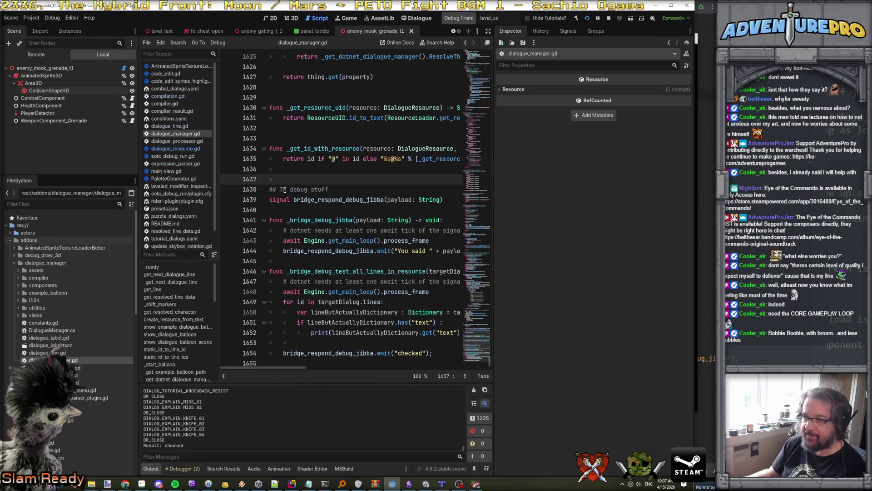
key(Return)
key(BackSpace)
text(## TM Begin)
Search all project files for 'tm begin' and open the line 634 TM BEGIN match
key(ctrl+shift+f)
text(tm begin)
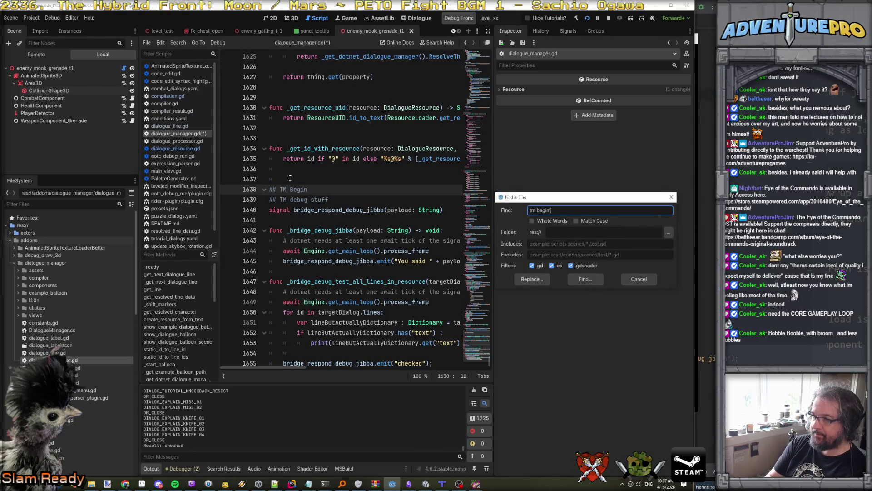
key(Return)
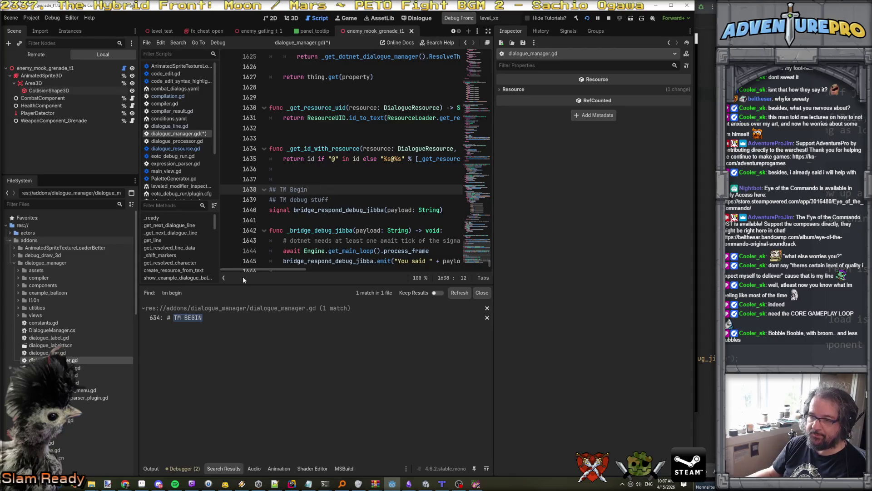
click(189, 317)
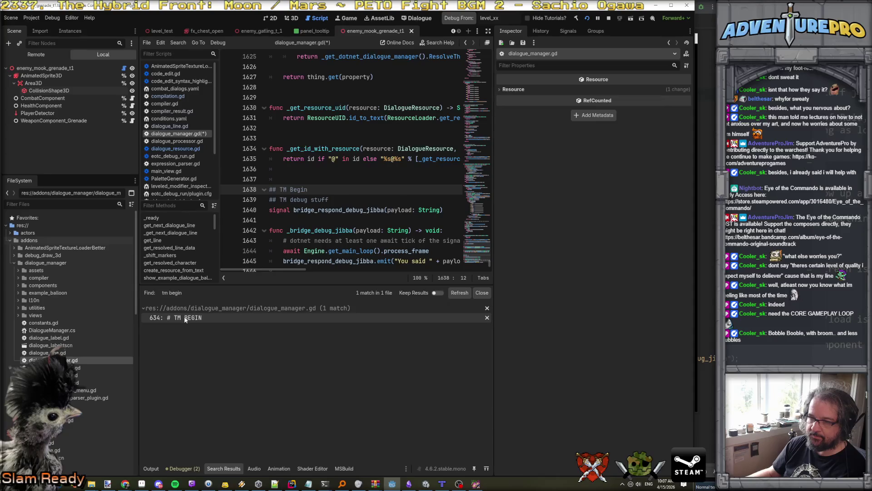
click(185, 318)
Select line 641's NHDM translate call and return to the TM debug routine
scroll(325, 185, up, 3)
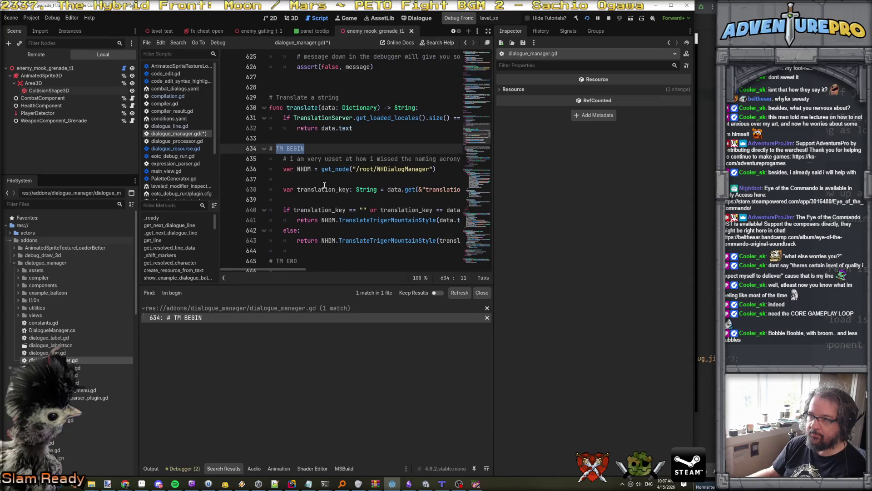
scroll(324, 185, down, 1)
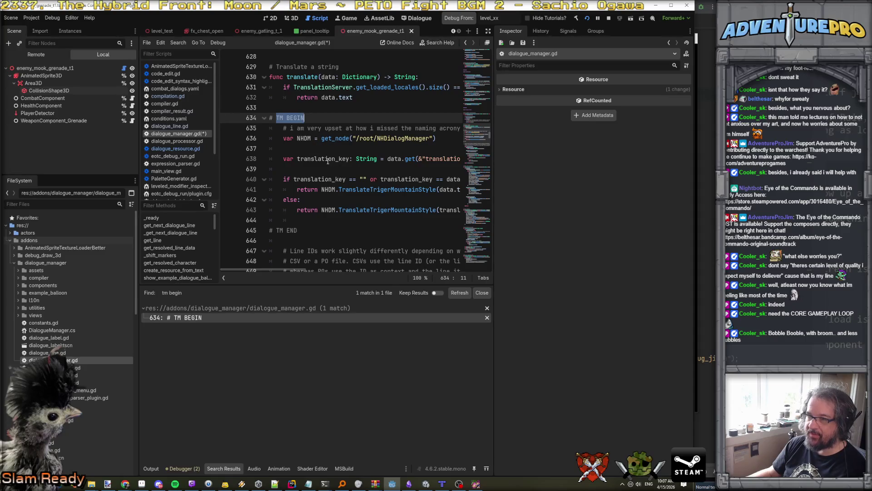
scroll(328, 161, down, 1)
scroll(325, 160, right, 3)
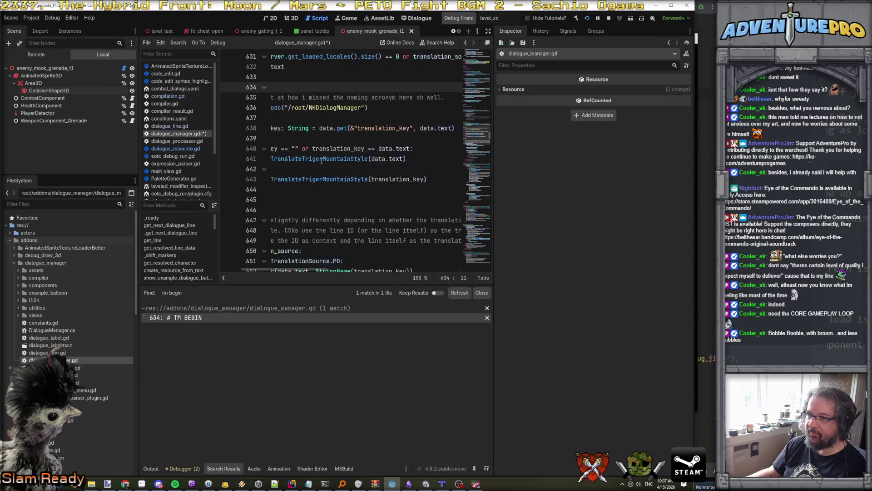
scroll(321, 161, left, 3)
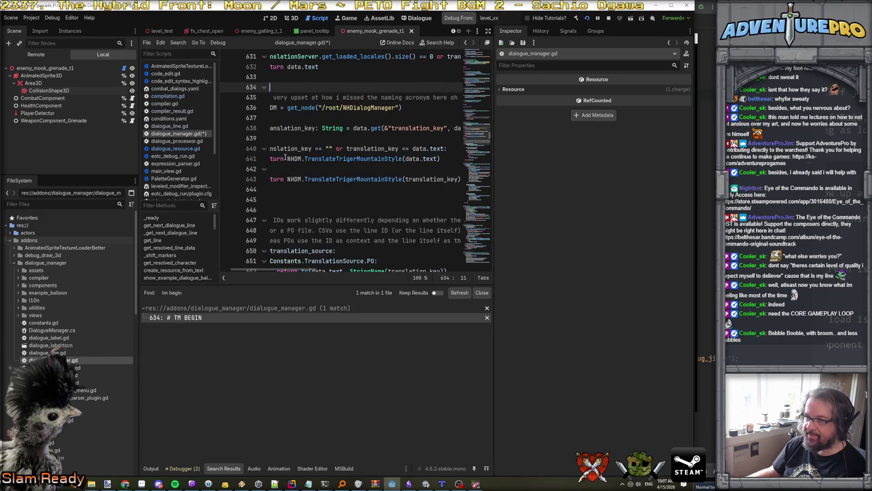
drag(322, 158, 477, 159)
key(ctrl+c)
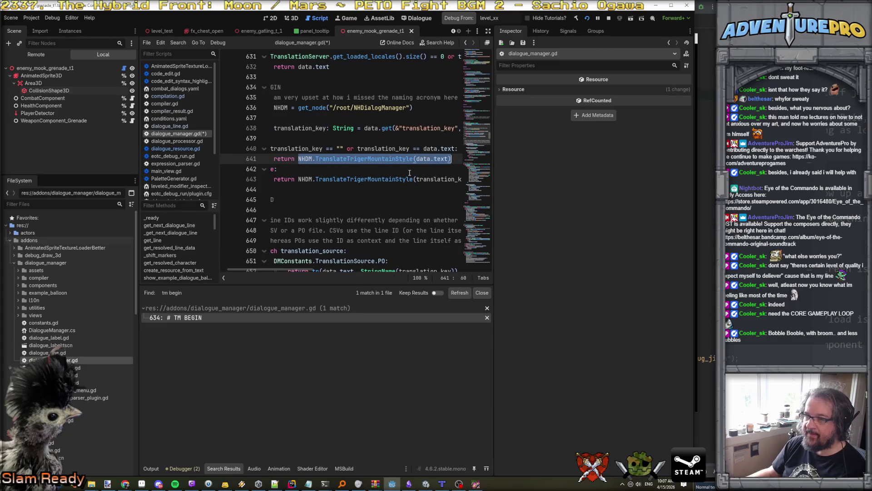
key(ctrl+z)
scroll(409, 173, down, 3)
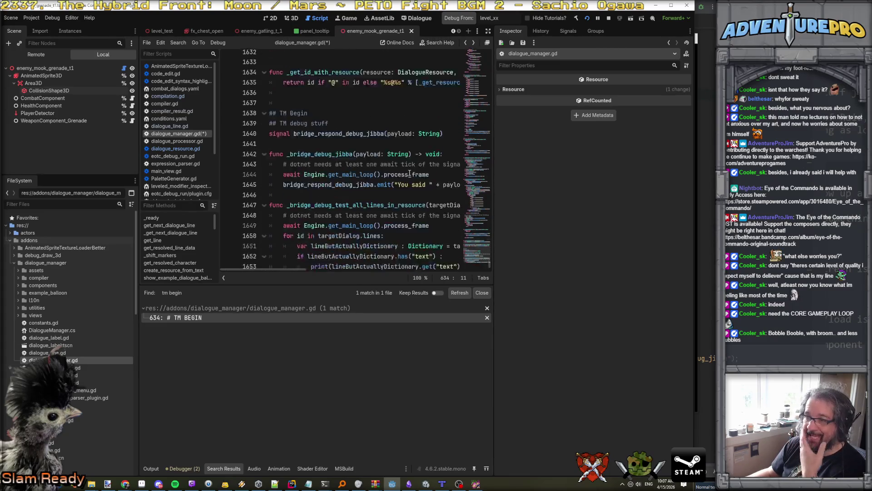
Add 'var translatedVersion = ' followed by the pasted NHDM translate call above the print
click(297, 230)
key(Return)
key(Return)
key(Up)
key(Up)
text(ar translatedVe)
text(rsio)
key(ctrl+v)
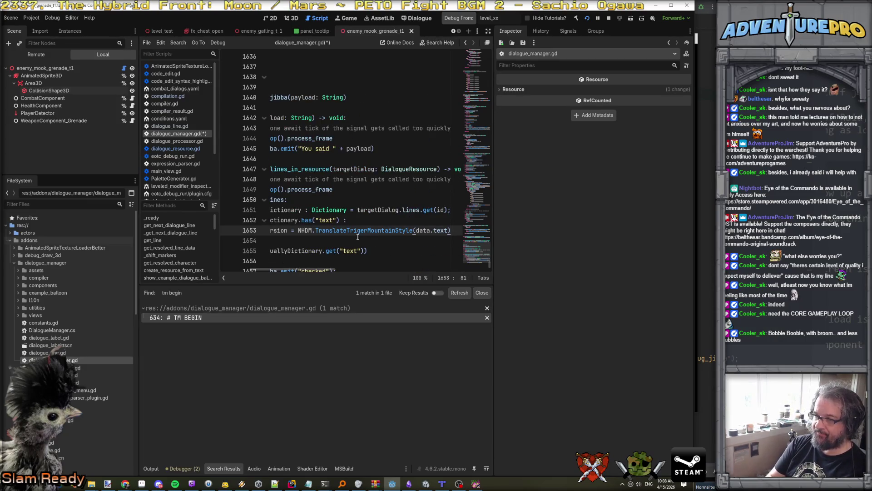
key(Return)
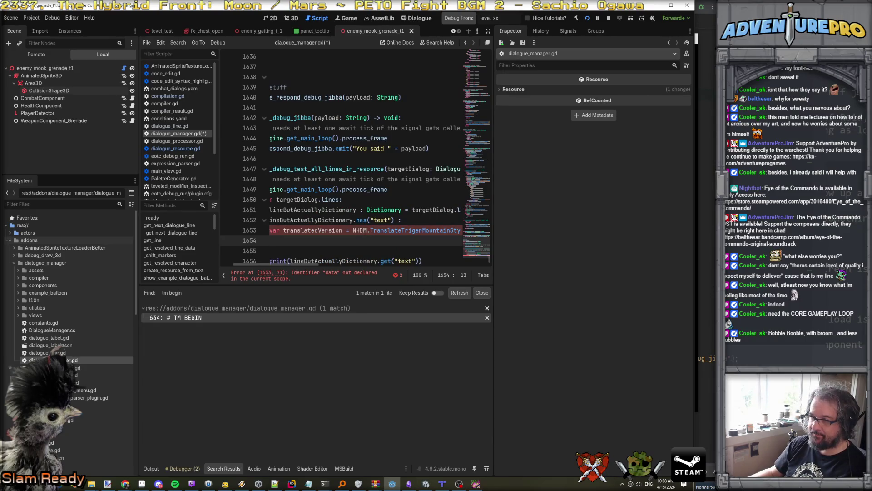
Search all files for NHDM and grab the get_node line at line 636
double_click(364, 231)
key(ctrl+shift+f)
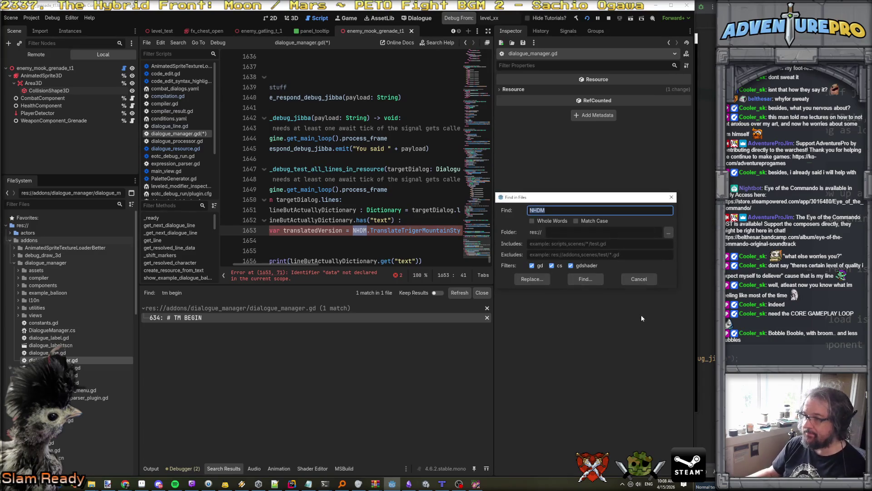
click(568, 280)
click(254, 320)
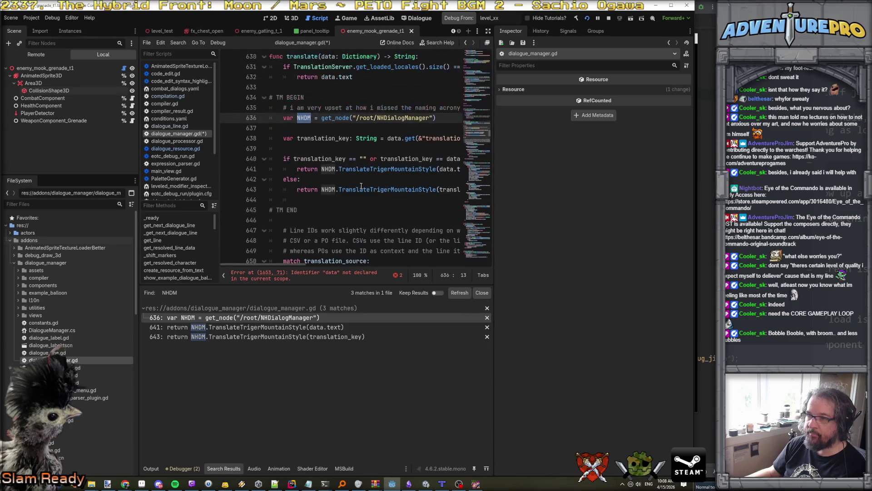
drag(442, 118, 258, 119)
key(ctrl+c)
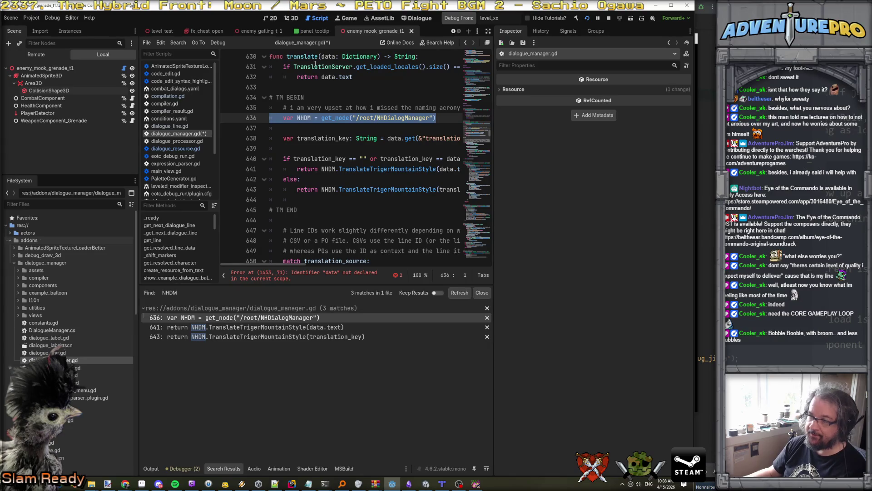
click(371, 206)
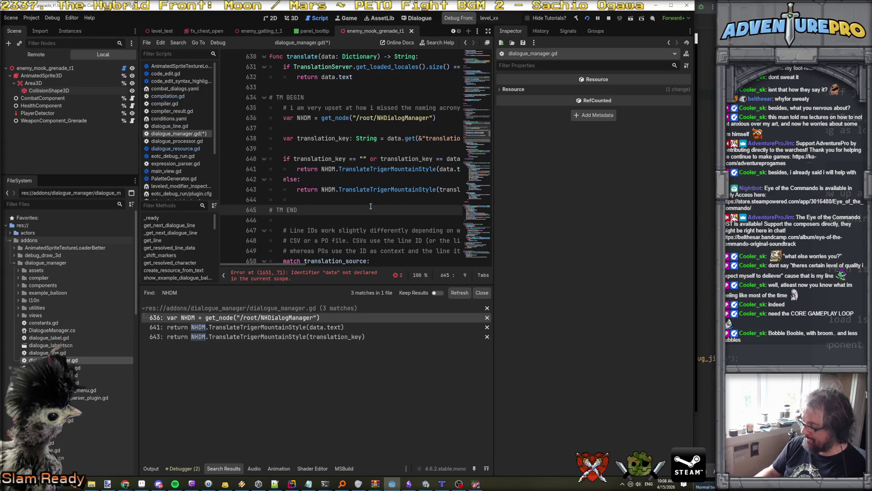
Paste the NHDM get_node line into the loop function and remove its extra indent
key(ctrl+End)
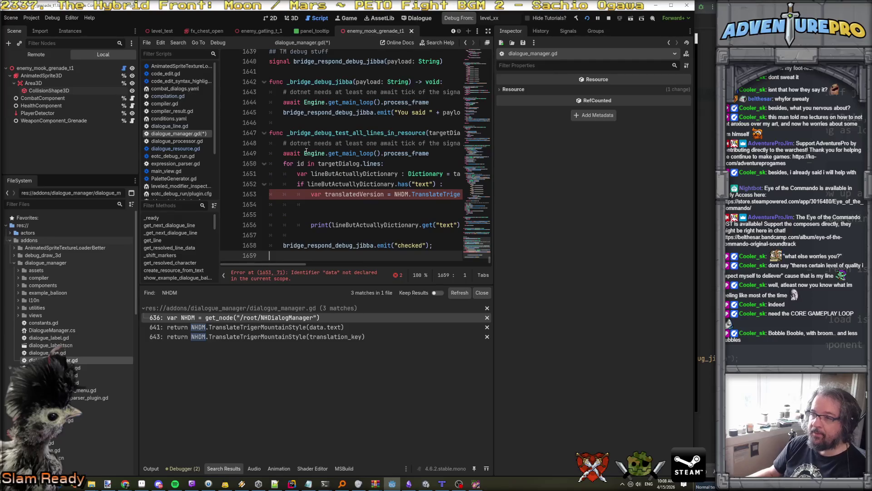
click(282, 157)
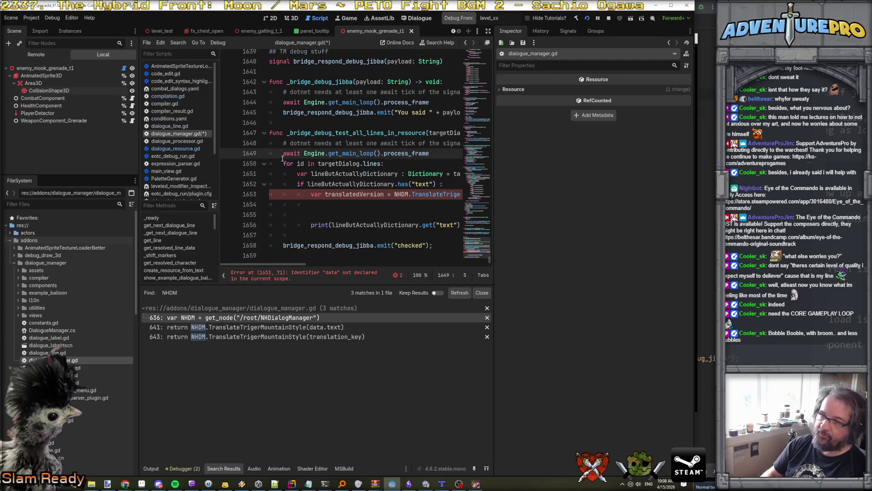
key(ctrl+v)
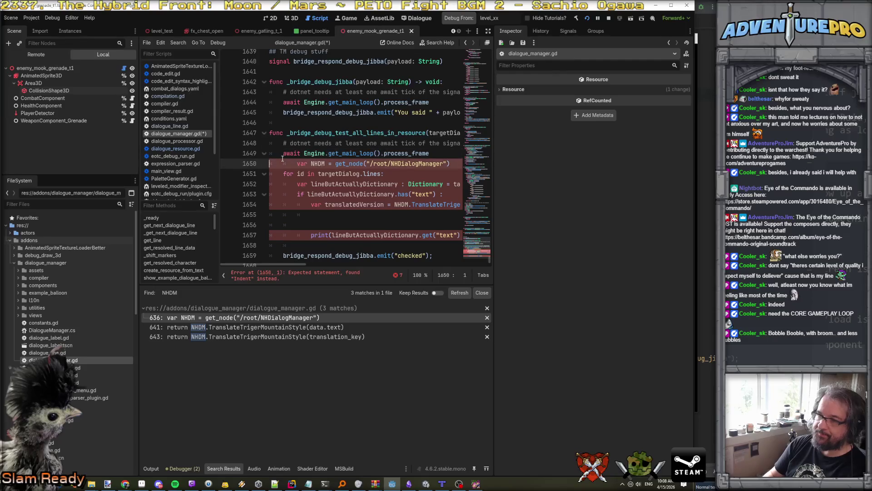
key(shift+Tab)
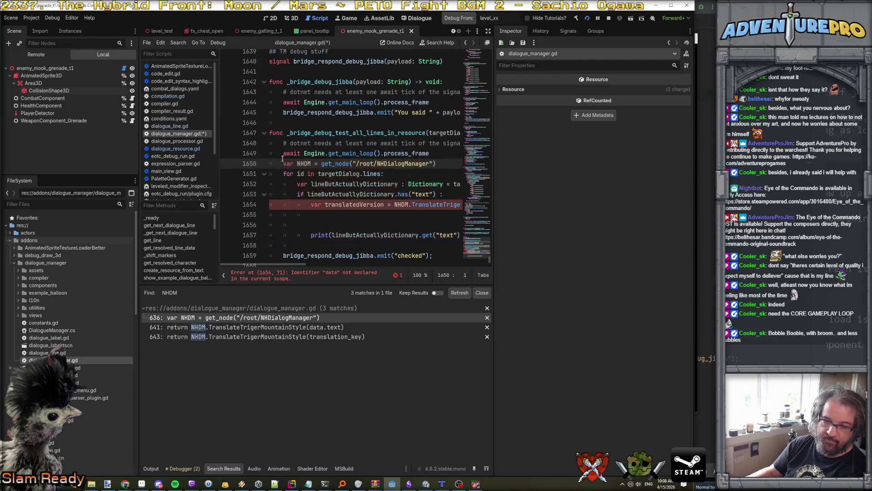
scroll(283, 158, down, 1)
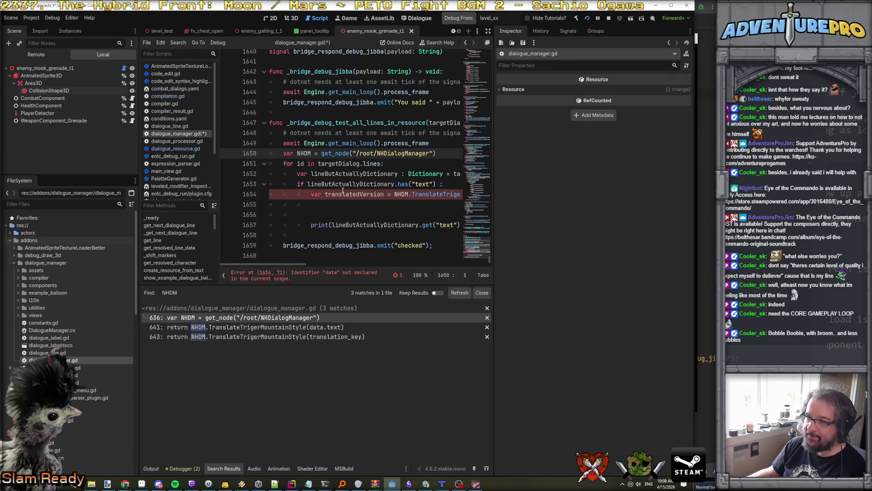
click(343, 193)
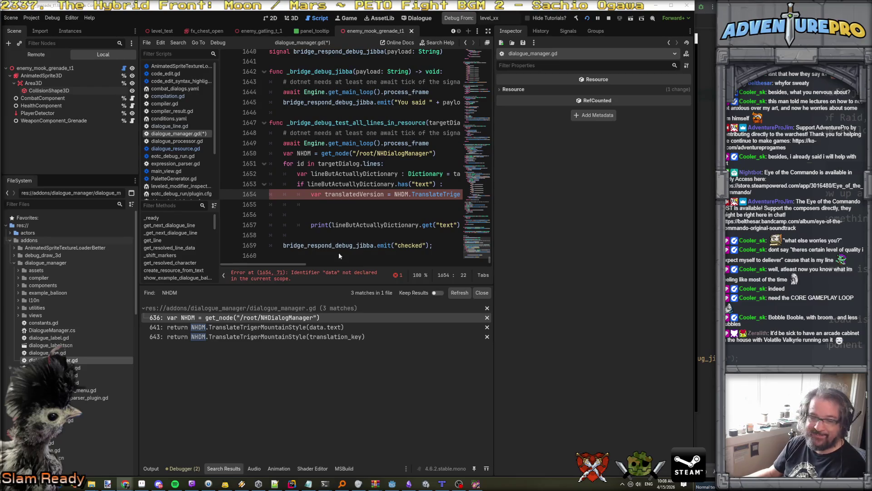
key(alt+Tab)
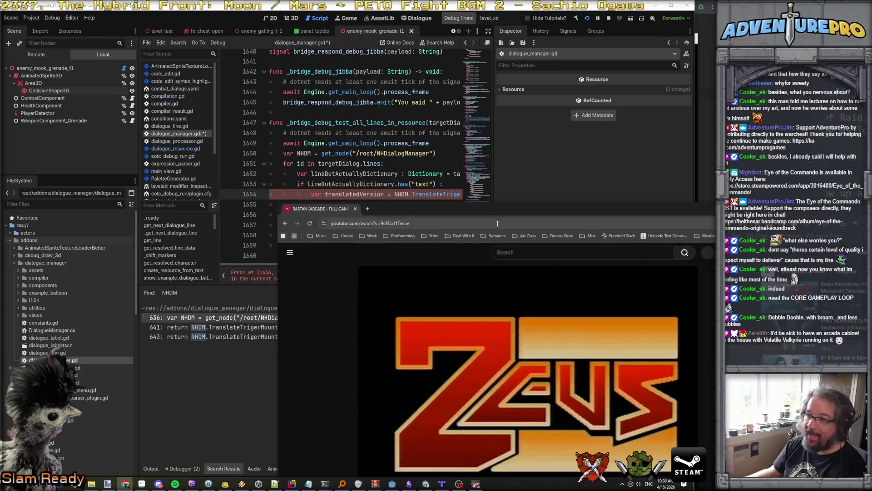
Maximize the Rastan playthrough video and skip ahead to about 0:50 into the gameplay
double_click(483, 210)
drag(25, 425, 42, 425)
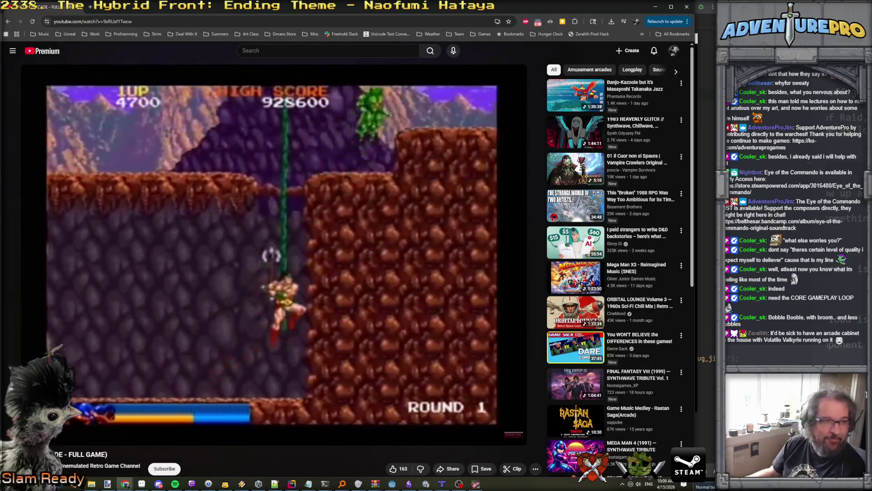
mouse_move(260, 245)
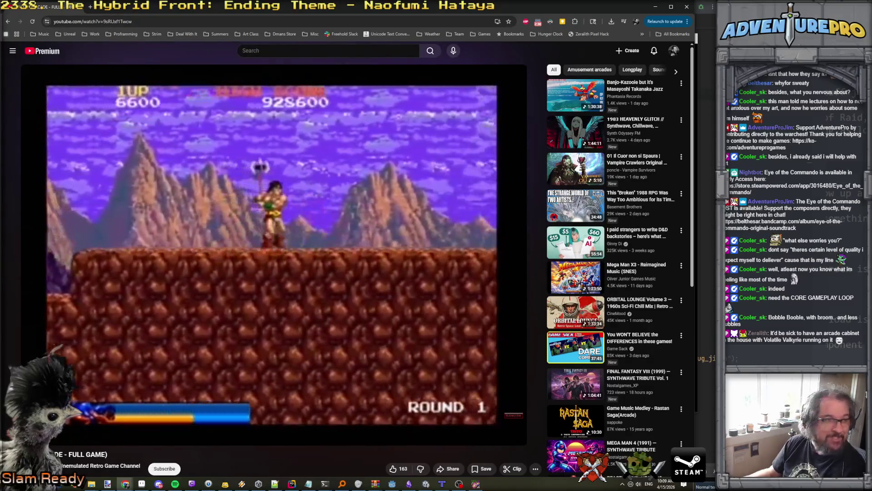
mouse_move(270, 377)
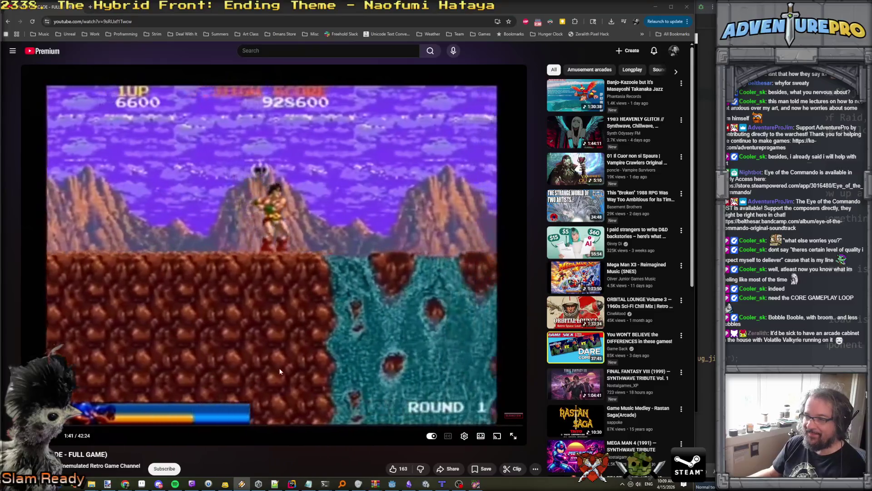
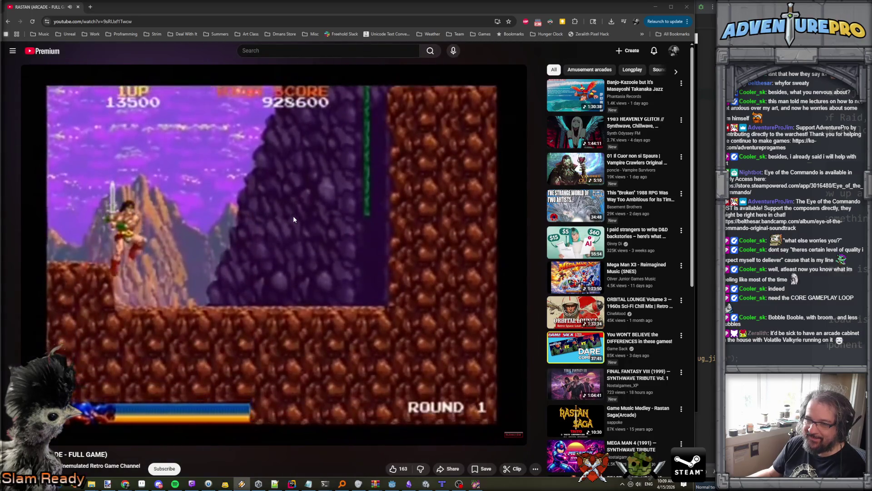
Set the Rastan video's playback speed to 1.25x
scroll(295, 236, down, 2)
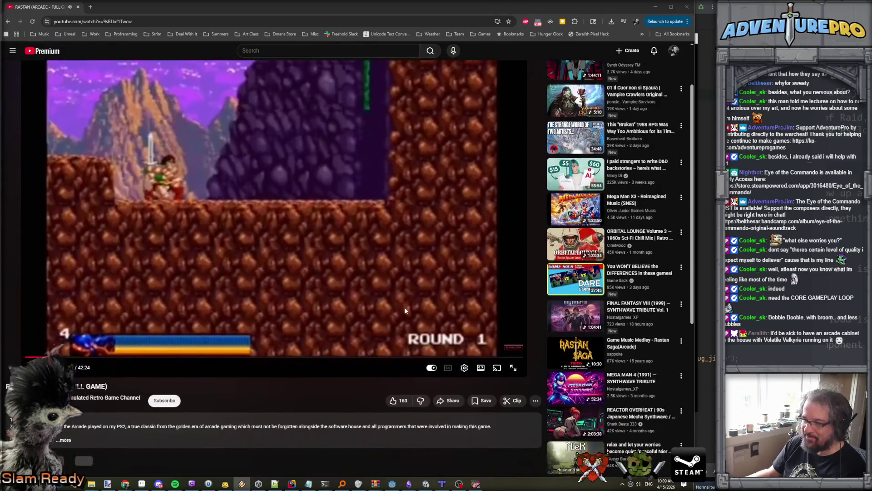
click(464, 368)
click(453, 328)
click(446, 339)
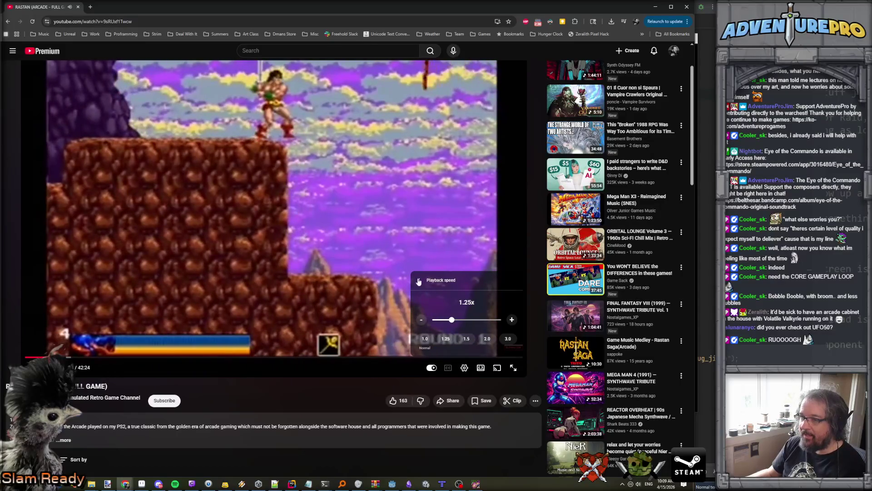
Return playback speed to Normal 1.00x and switch back to Godot
click(419, 281)
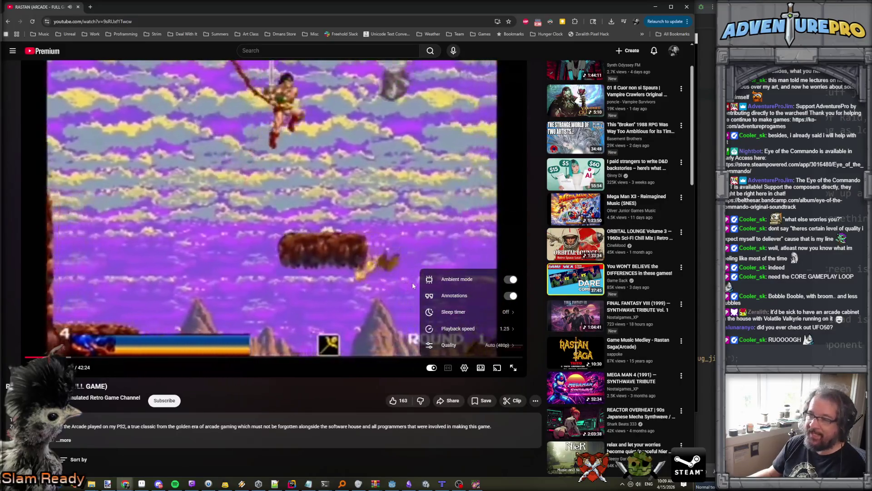
click(477, 328)
click(425, 338)
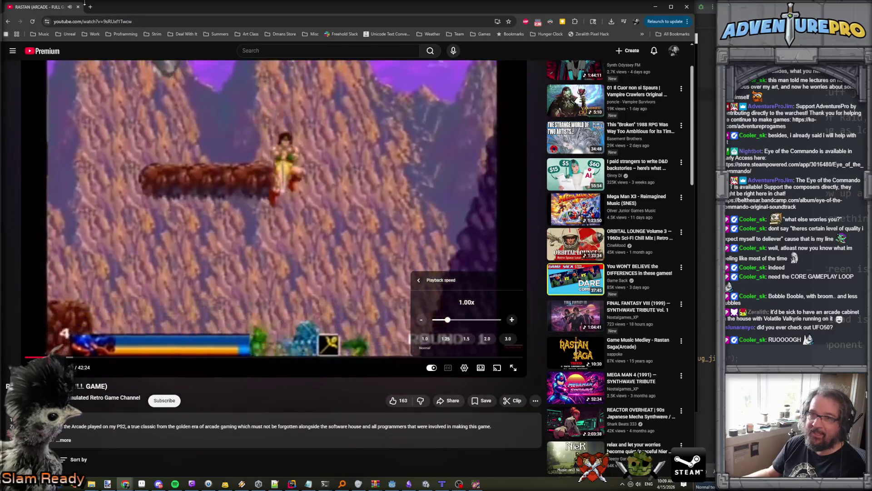
key(alt+Tab)
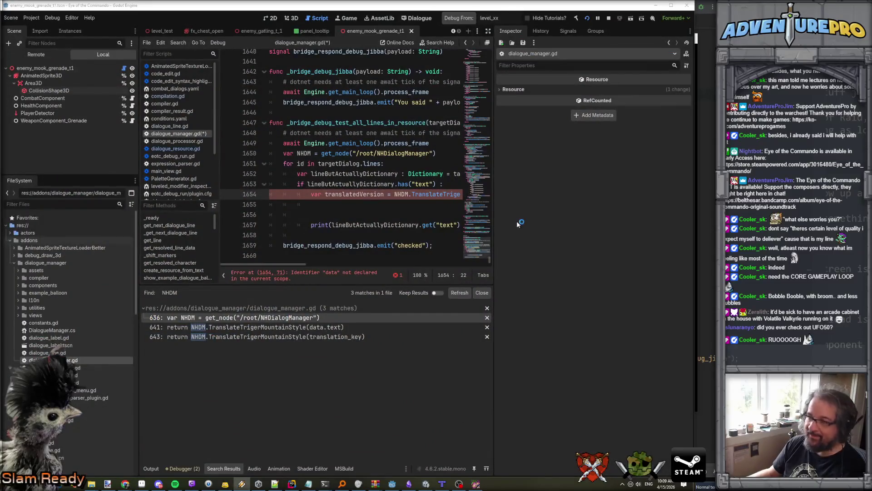
Enlarge the script editor panel, making it wider and taller
drag(494, 223, 581, 238)
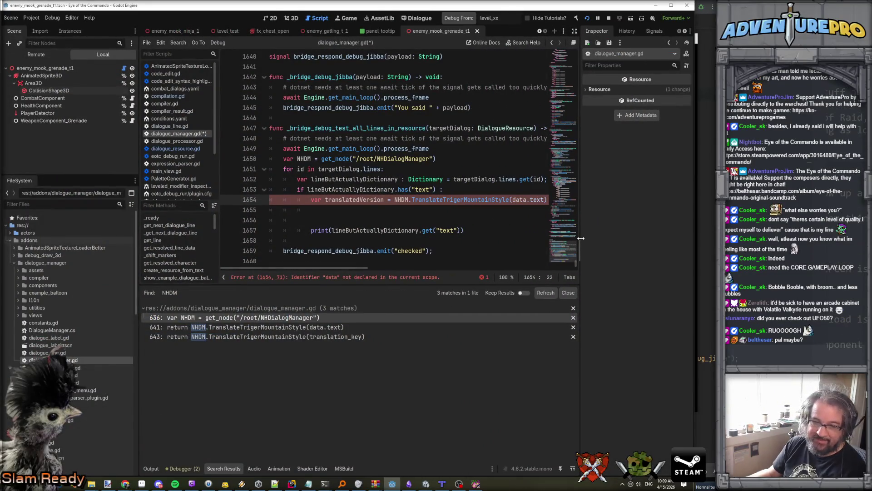
drag(428, 285, 428, 363)
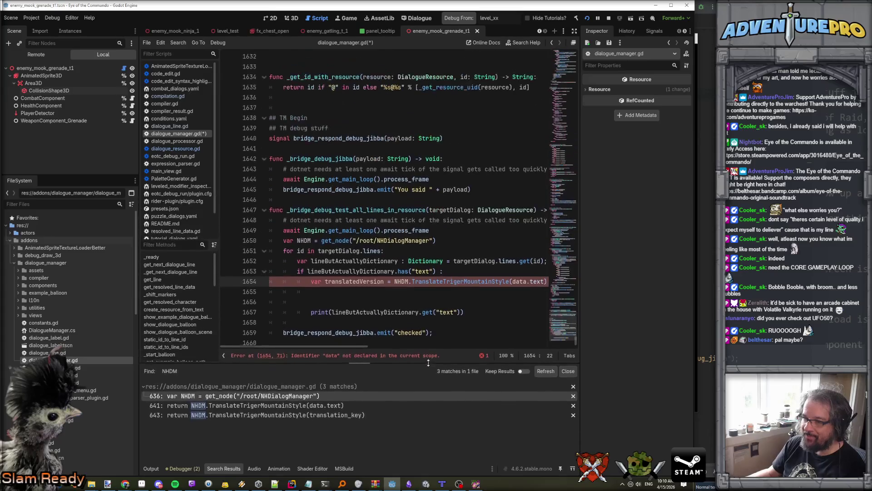
scroll(429, 268, down, 1)
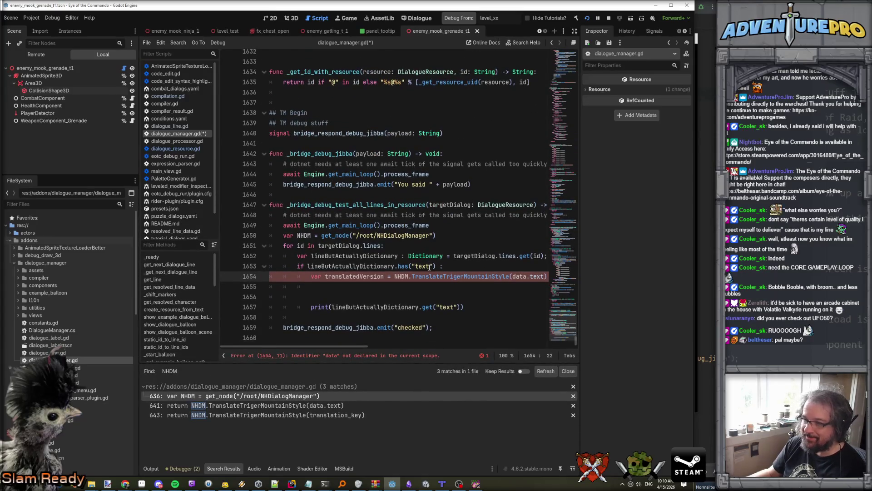
click(388, 287)
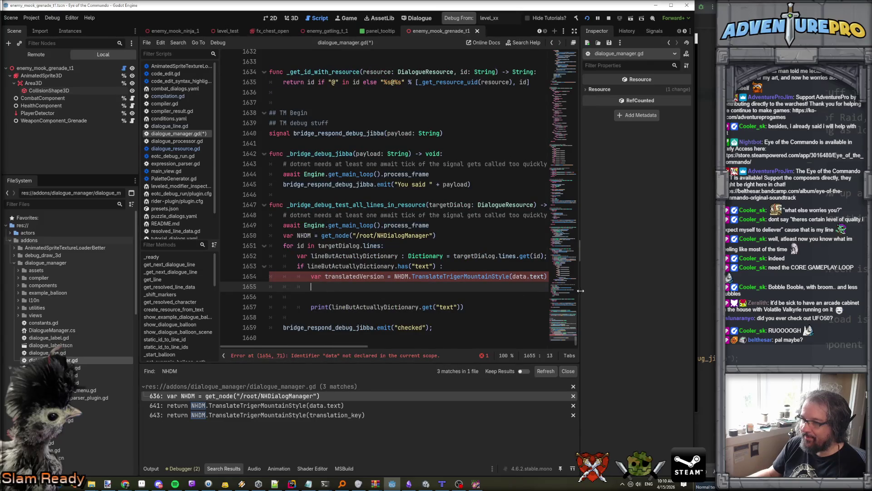
drag(582, 295, 646, 300)
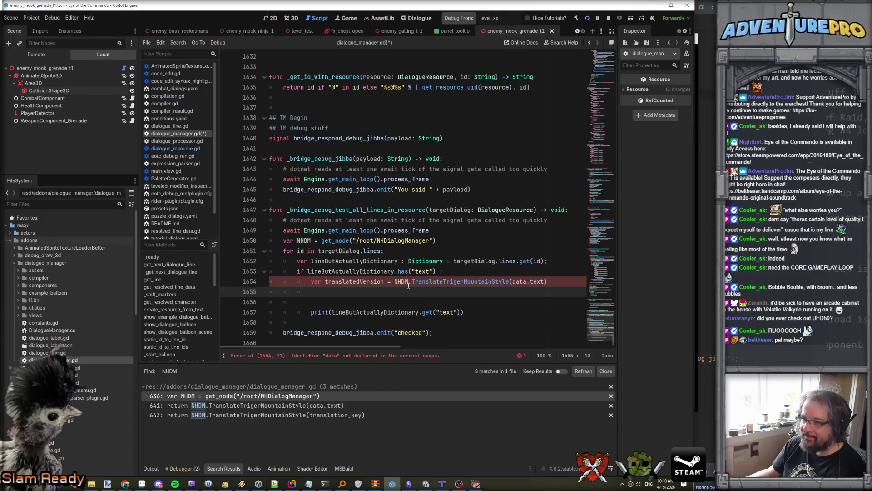
Move the get("text") lookup out of print() into a new 'var untranslated =' line
click(459, 272)
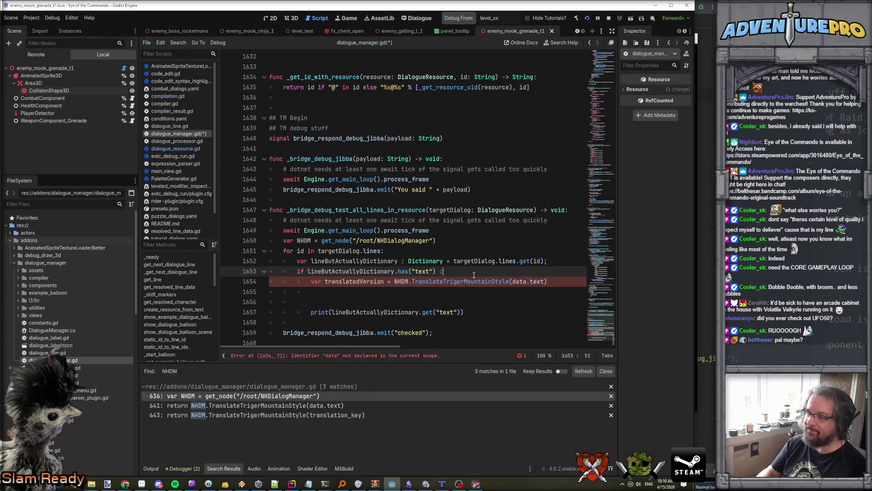
key(Return)
text(var )
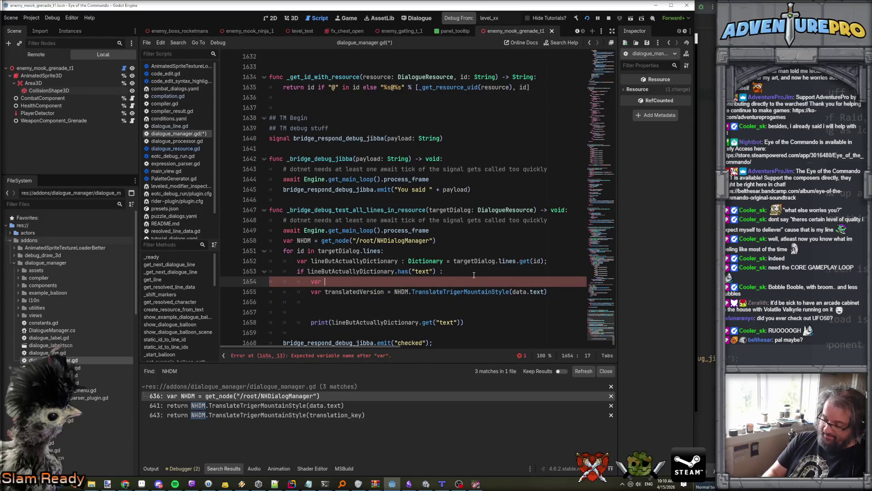
text(unr)
text(ranslated =)
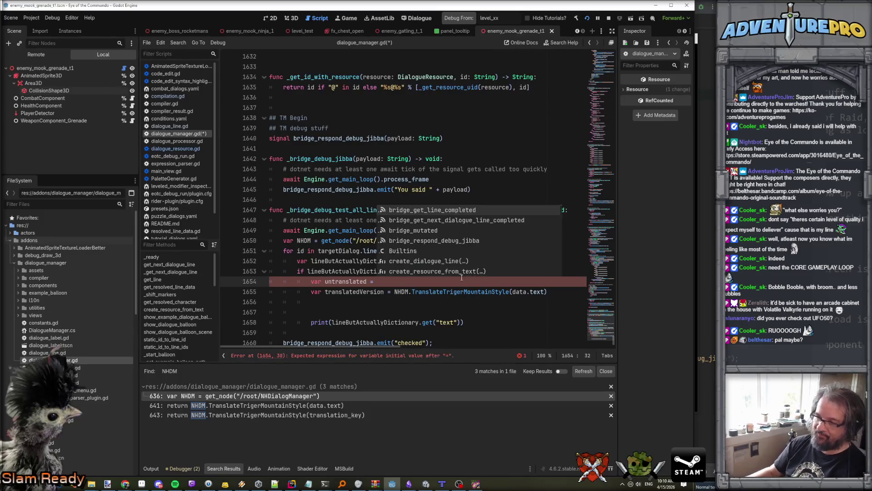
drag(331, 321, 461, 321)
key(ctrl+c)
key(BackSpace)
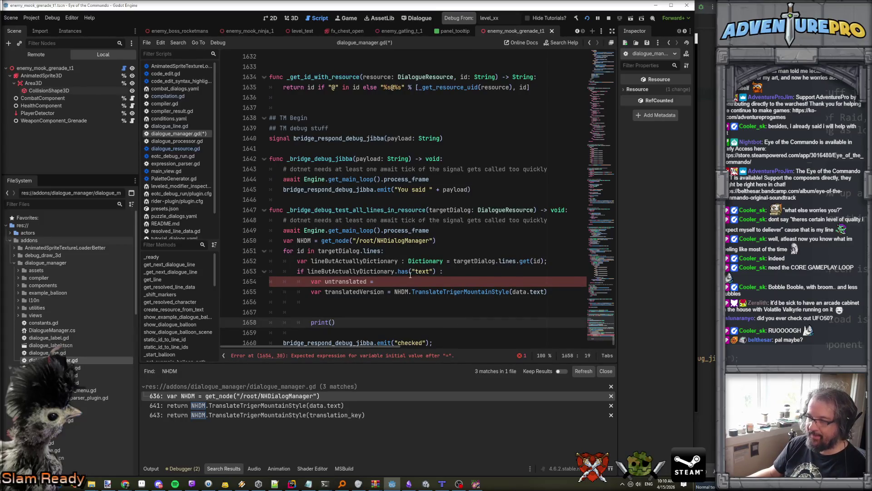
click(436, 281)
key(ctrl+v)
text(;)
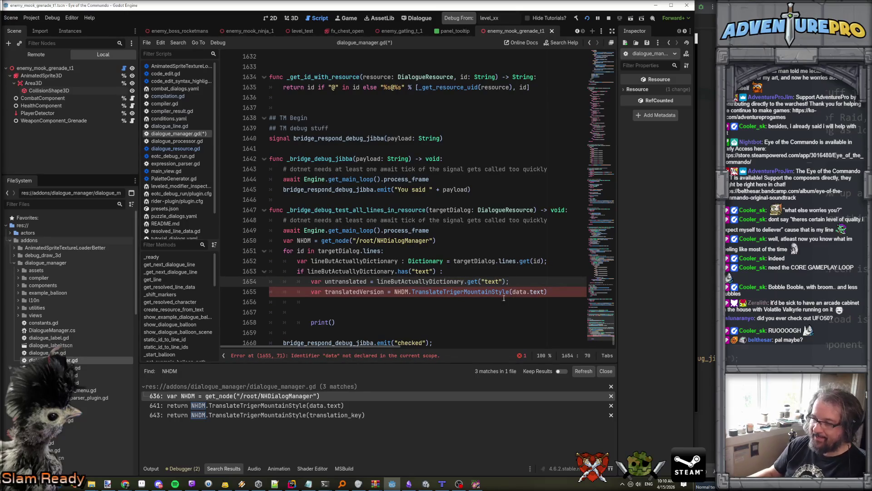
Replace data.text with untranslated in the TranslateTrigerMountainStyle call
double_click(351, 280)
key(ctrl+c)
drag(513, 291, 547, 292)
key(ctrl+v)
key(End)
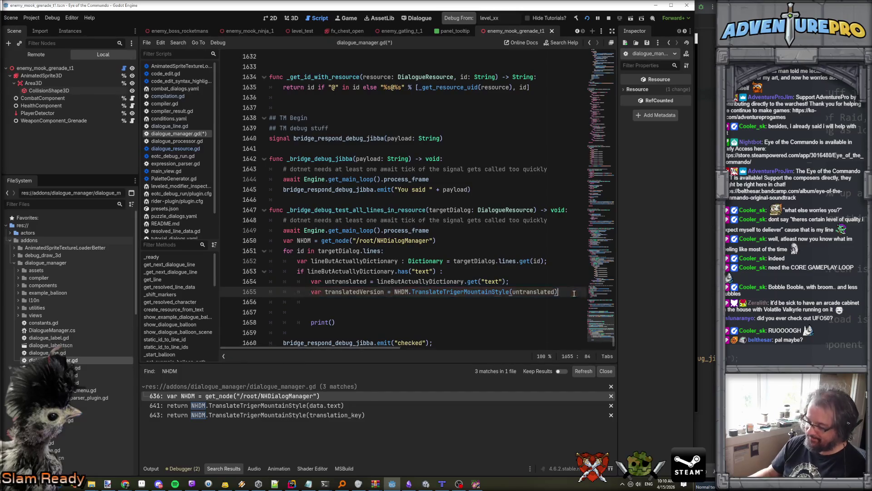
text(;)
key(Return)
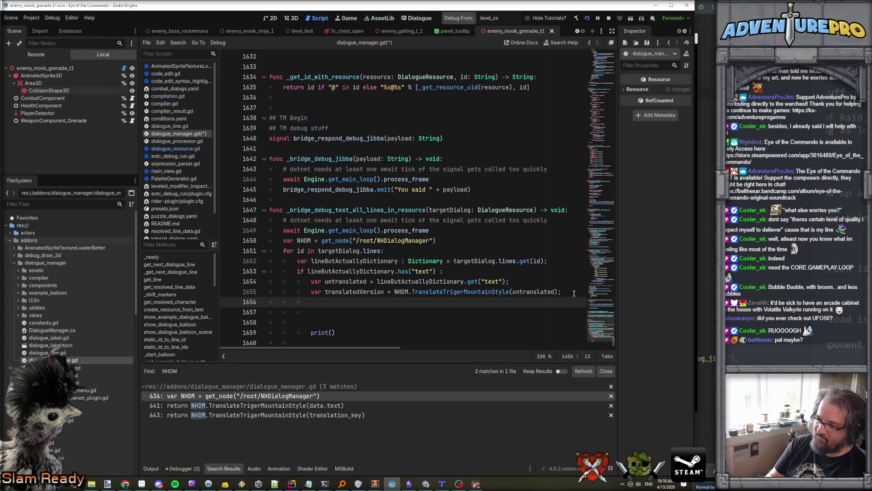
key(alt+Tab)
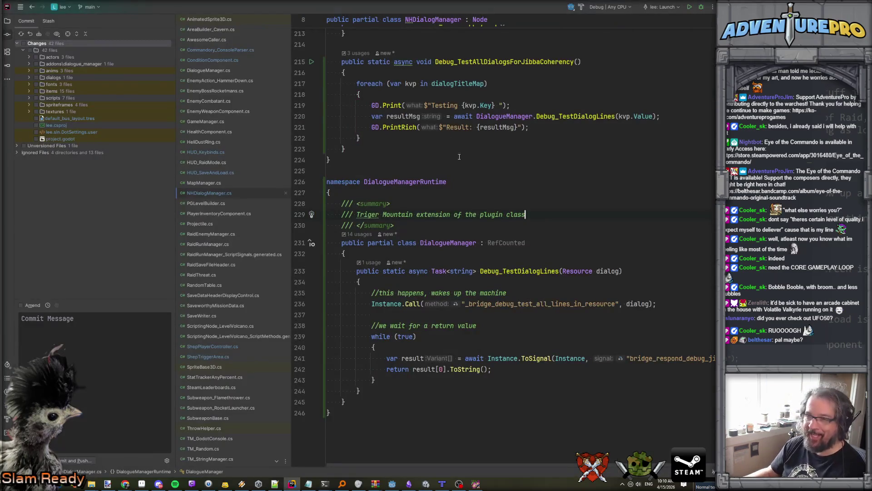
Find 'transla' in the file and jump to the Translate method in TM_StringManager.cs
scroll(474, 163, up, 10)
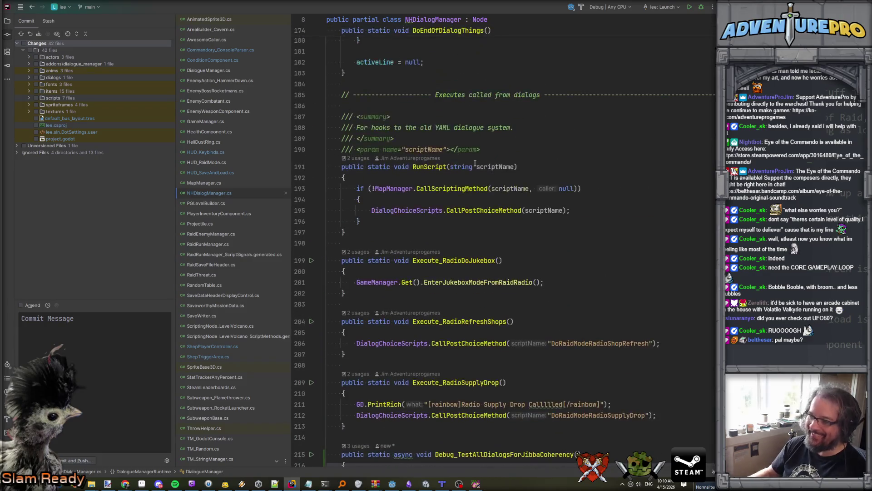
key(ctrl+f)
text(transla)
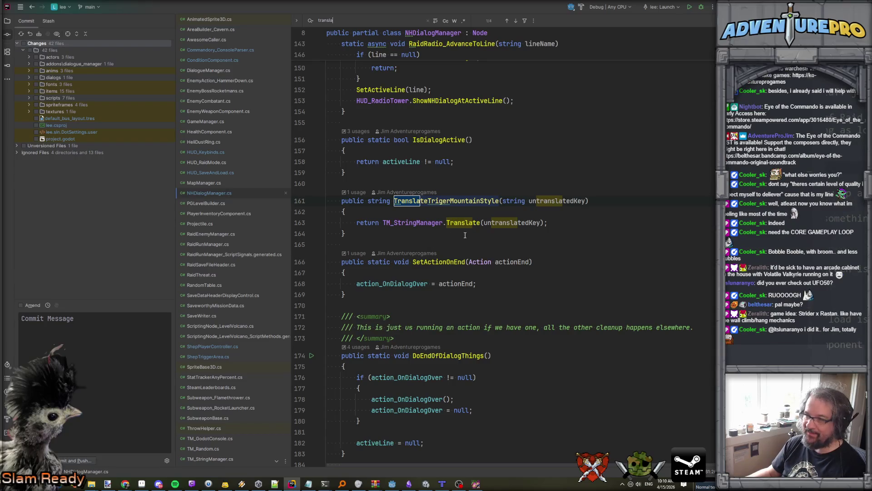
ctrl+click(464, 223)
scroll(428, 221, down, 2)
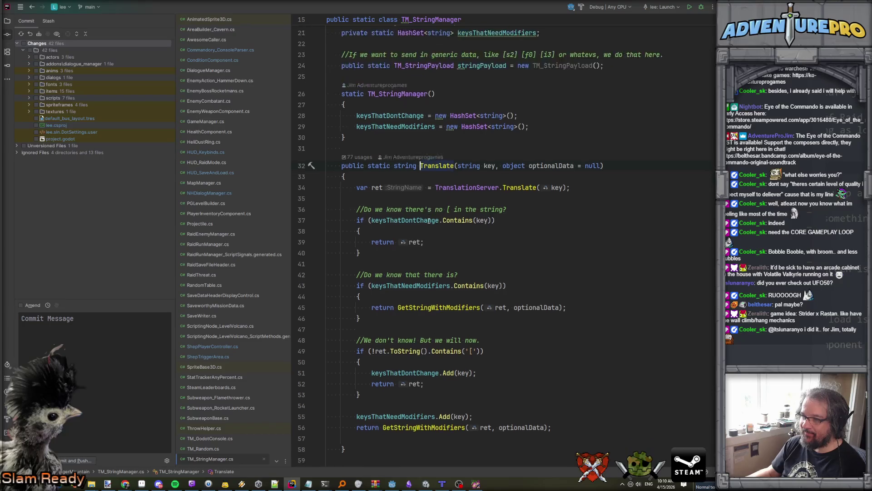
scroll(428, 222, down, 2)
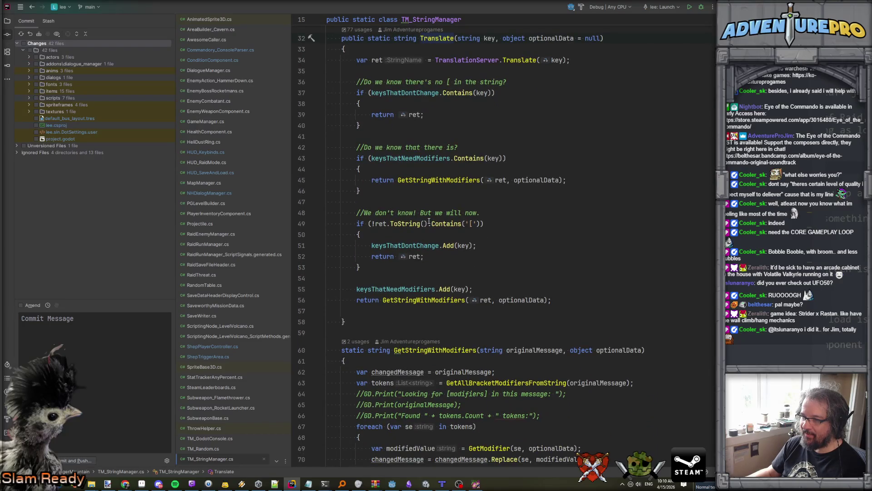
scroll(429, 221, up, 4)
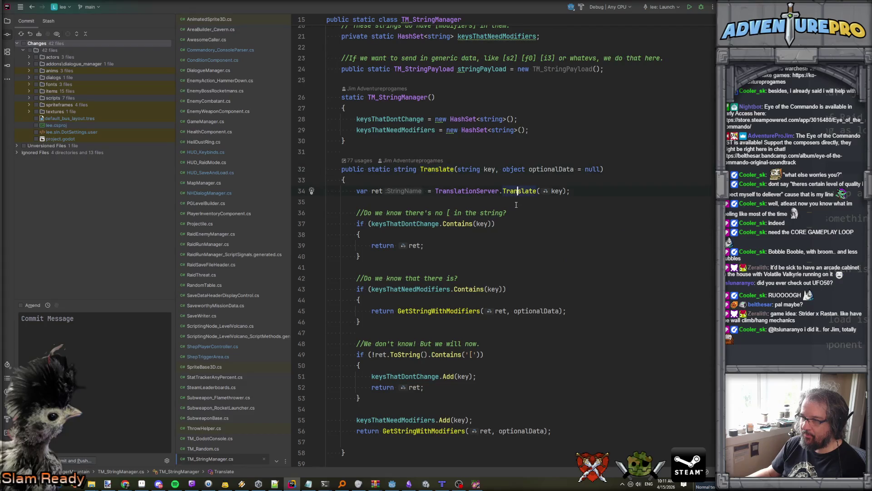
Check TranslationServer's Translate declaration, then navigate back to NHDialogManager.cs and Commandory_ConsoleParser.cs
ctrl+click(519, 191)
key(ctrl+alt+Left)
scroll(500, 216, down, 3)
scroll(492, 217, down, 2)
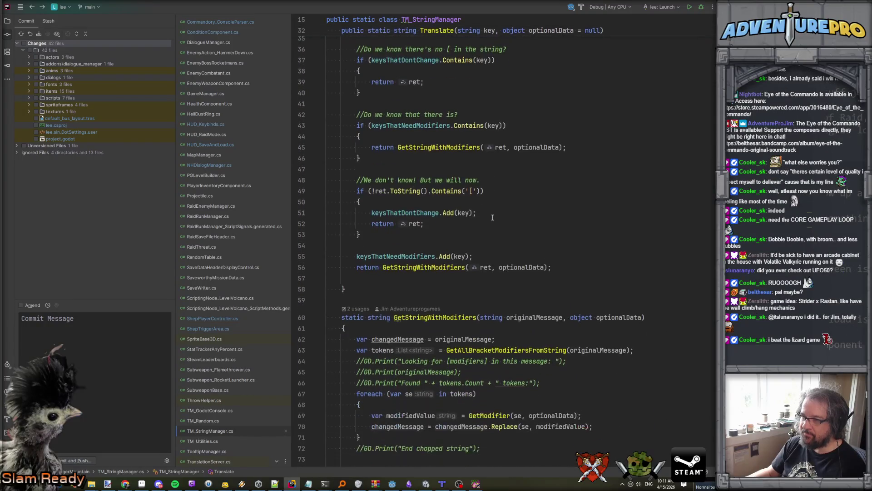
key(ctrl+Tab)
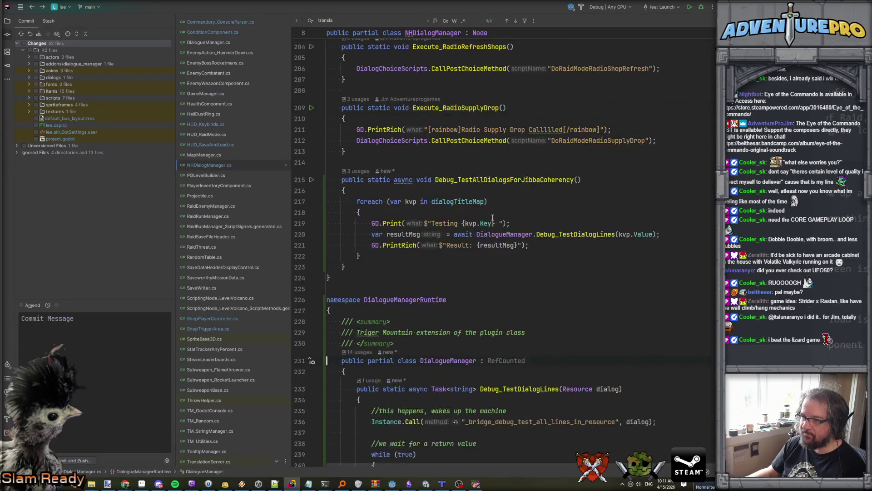
key(ctrl+minus)
key(ctrl+minus)
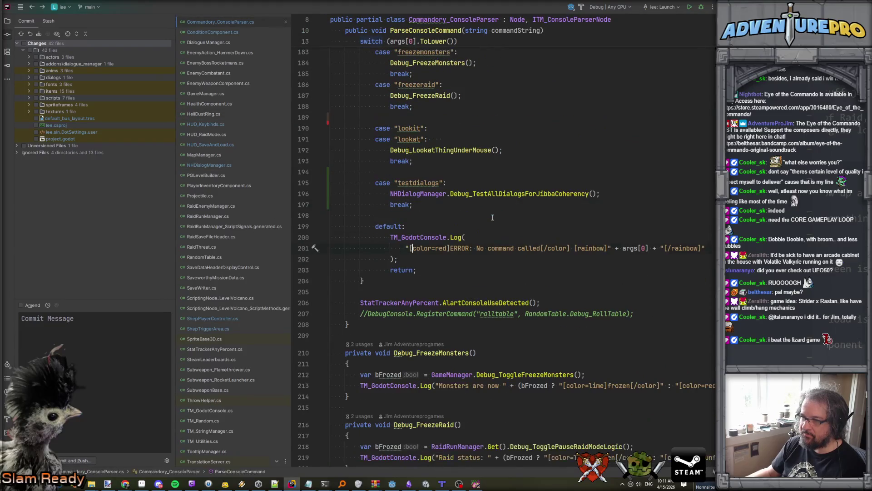
key(ctrl+shift+f)
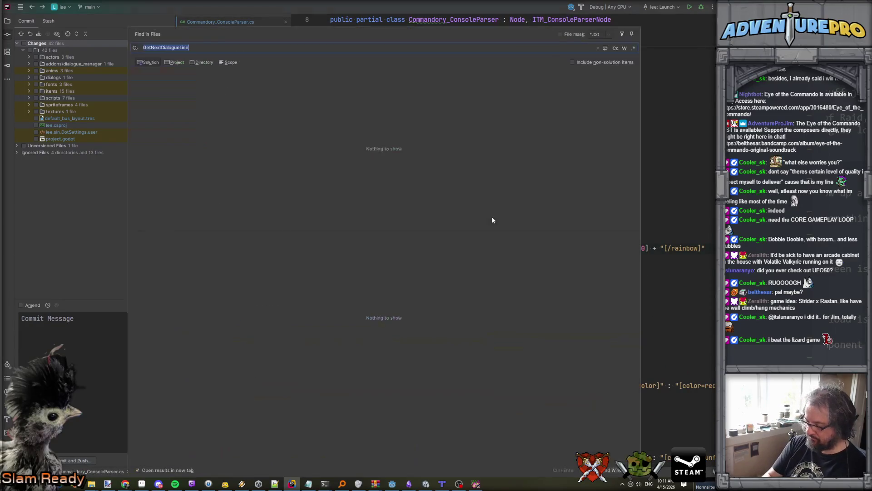
Search the project for '??' and preview matches, including modifierToken at line 277
text("??)
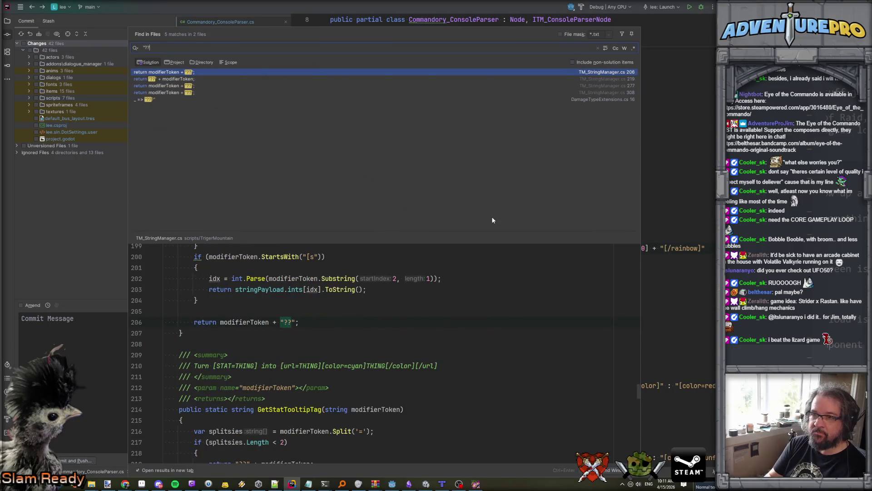
scroll(261, 314, up, 15)
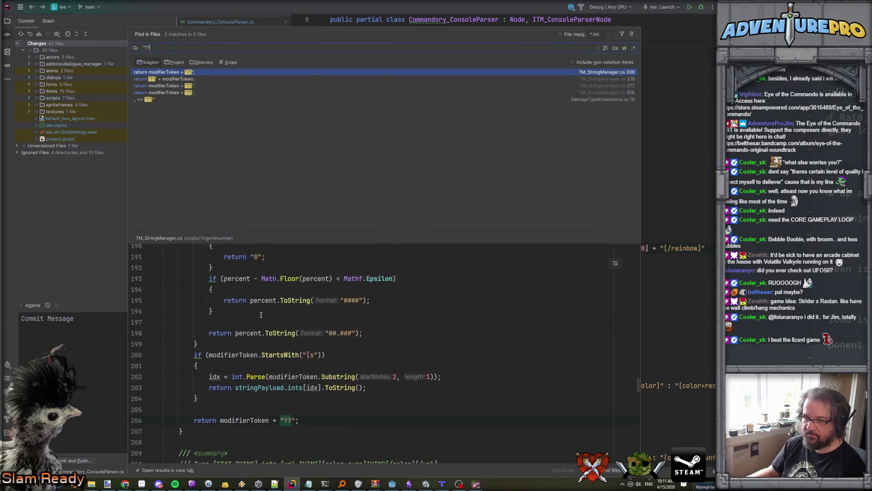
scroll(261, 315, up, 18)
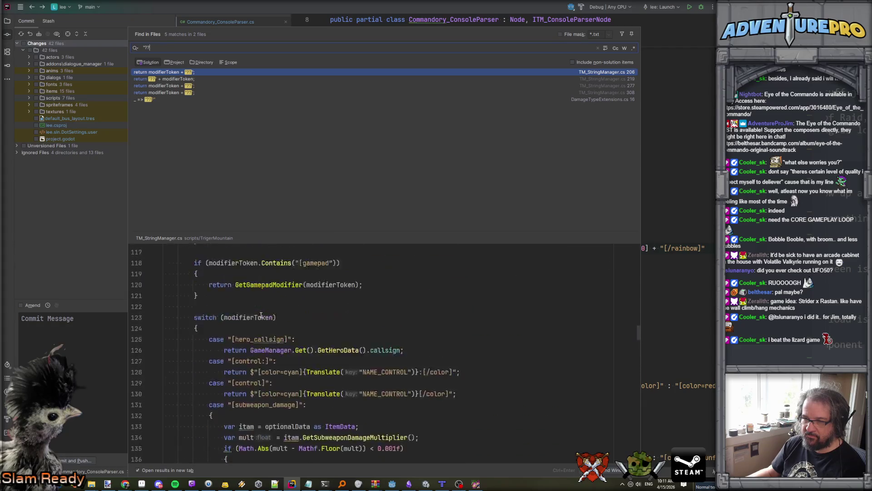
scroll(261, 315, down, 6)
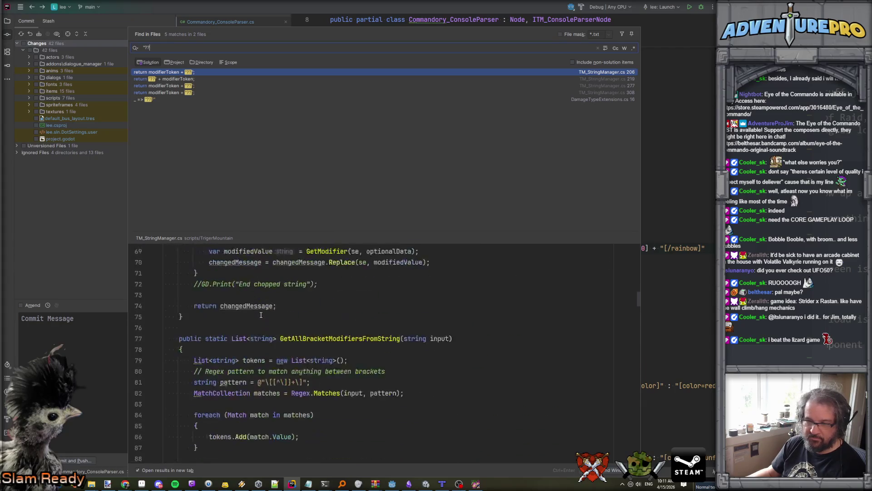
scroll(261, 314, up, 4)
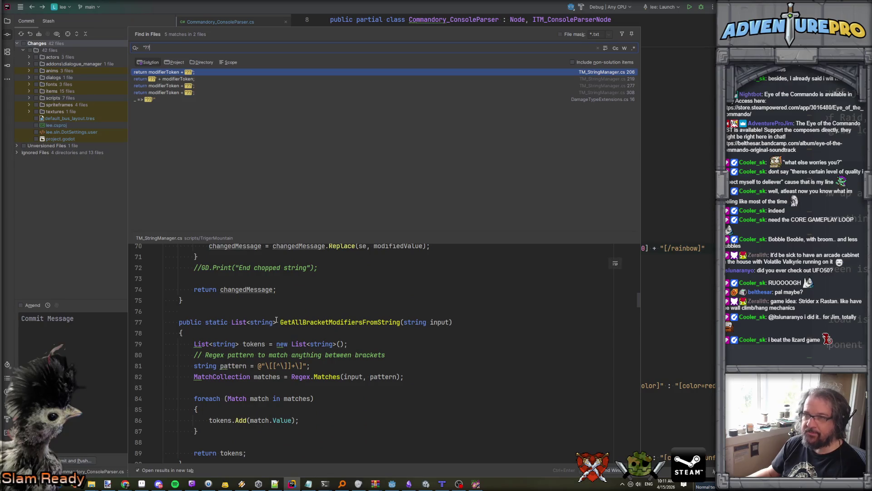
click(175, 99)
click(168, 92)
click(164, 86)
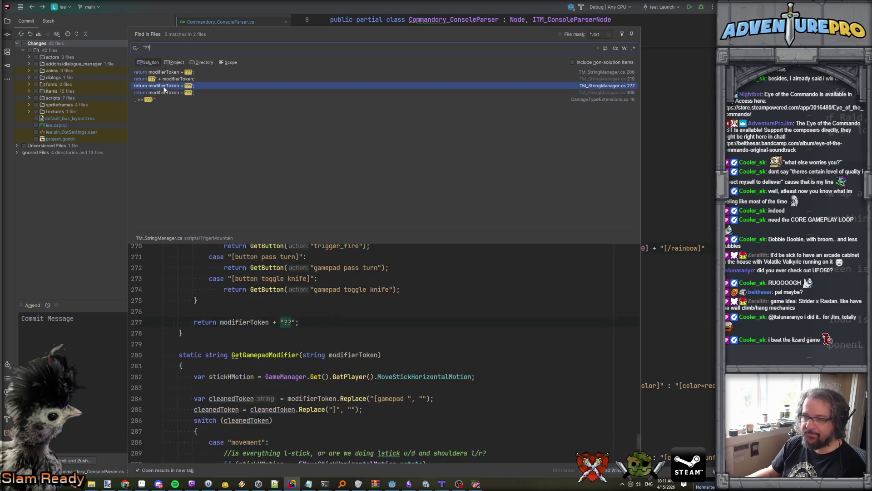
Dismiss the search results, return to NHDialogManager.cs, and switch to Godot
key(Escape)
key(ctrl+minus)
key(ctrl+minus)
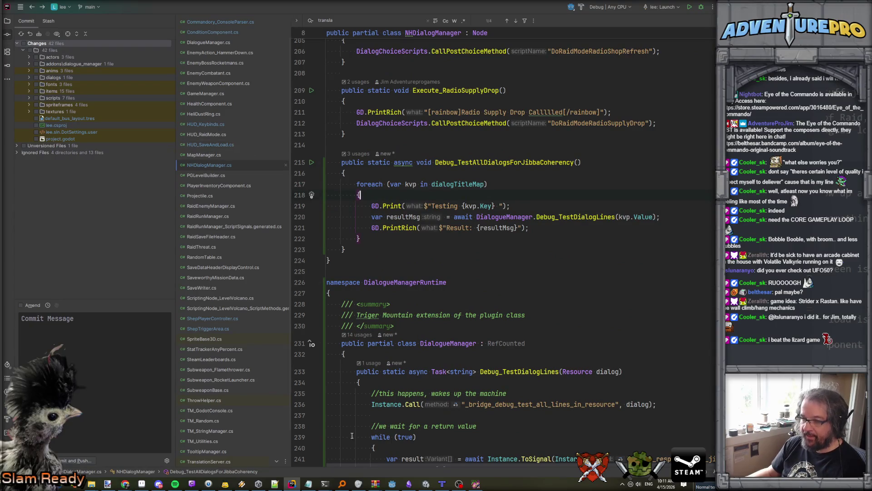
click(391, 484)
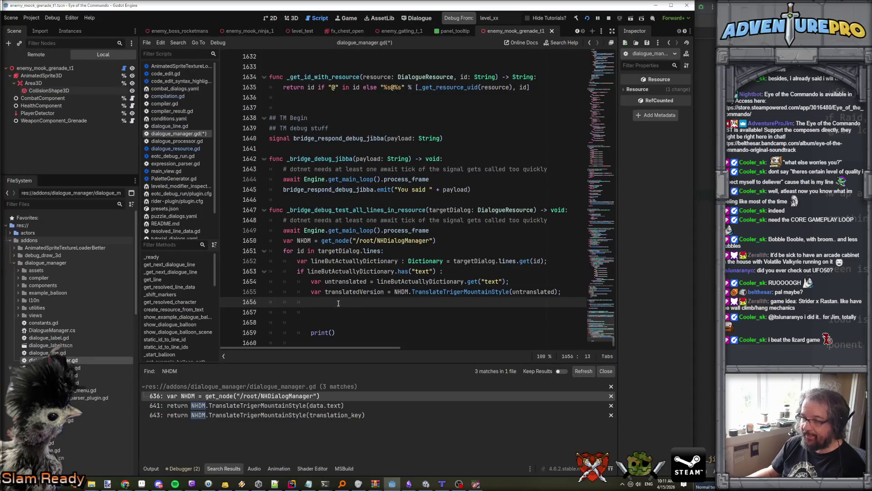
Add 'if translatedVersion == untranslated:' printing "Suspect key:" + untranslated
text(if trtranslatedVersion == untr)
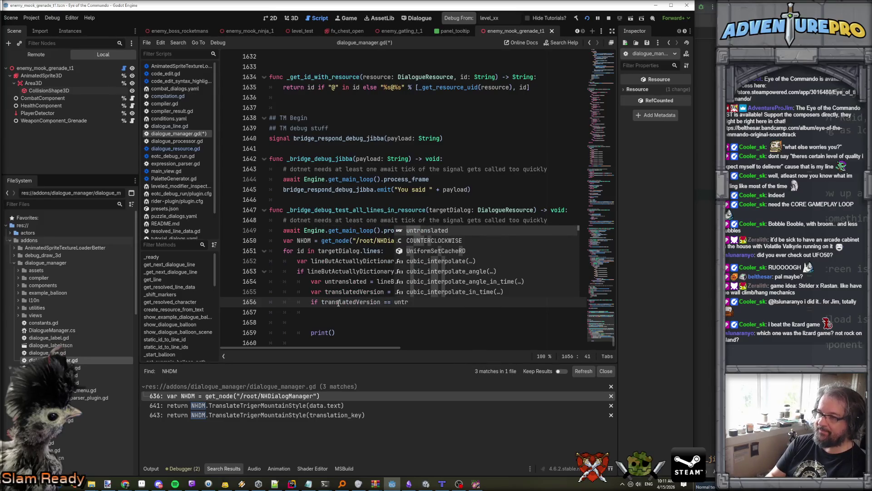
key(Return)
key(Return)
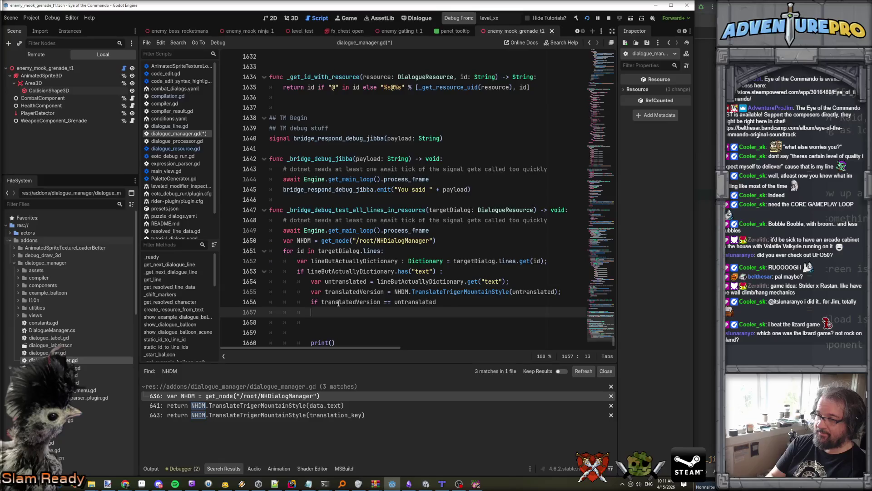
text(print(")
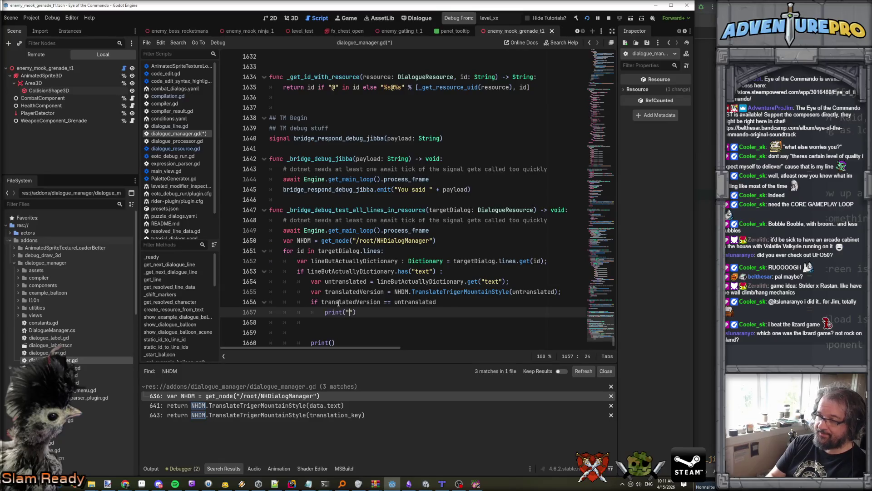
text(Suspect key)
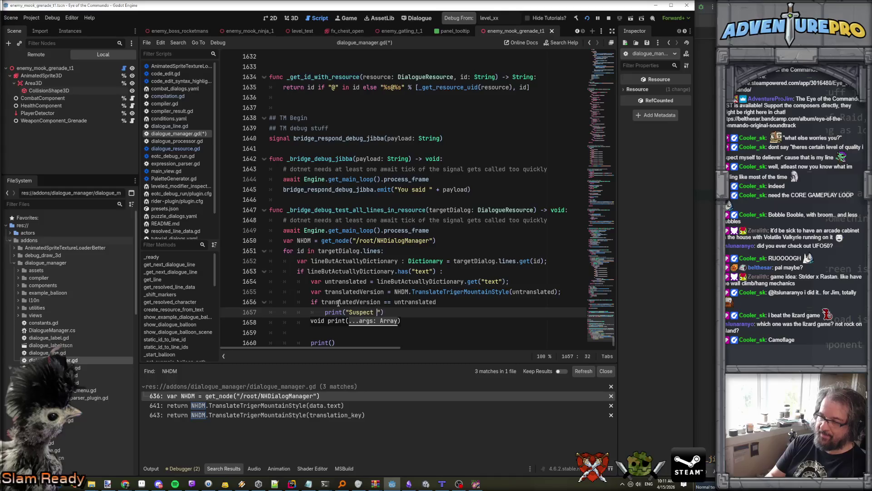
key(Left)
text(:)
key(Right)
text(+ )
text(ran)
key(BackSpace)
key(BackSpace)
key(BackSpace)
text(unst)
key(BackSpace)
key(BackSpace)
text(tra)
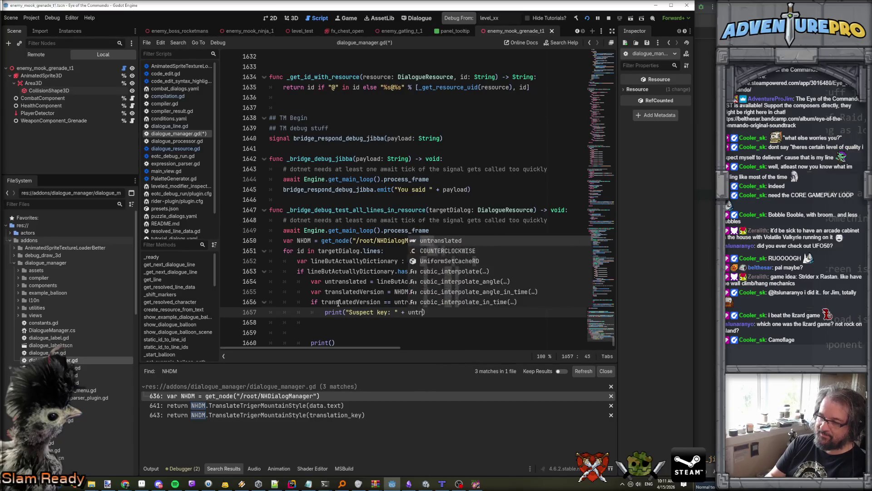
key(Return)
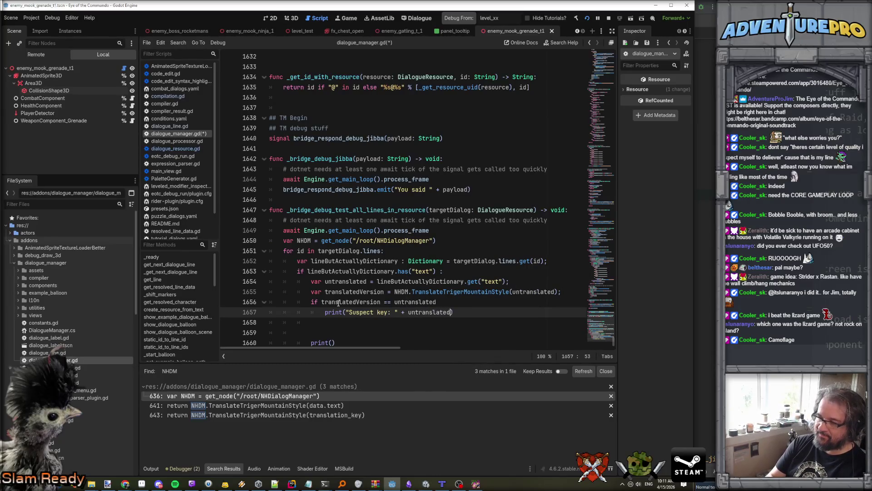
Delete the leftover print lines below the check and save dialogue_manager.gd
key(Down)
key(Home)
key(shift+Down)
key(shift+Down)
key(shift+Down)
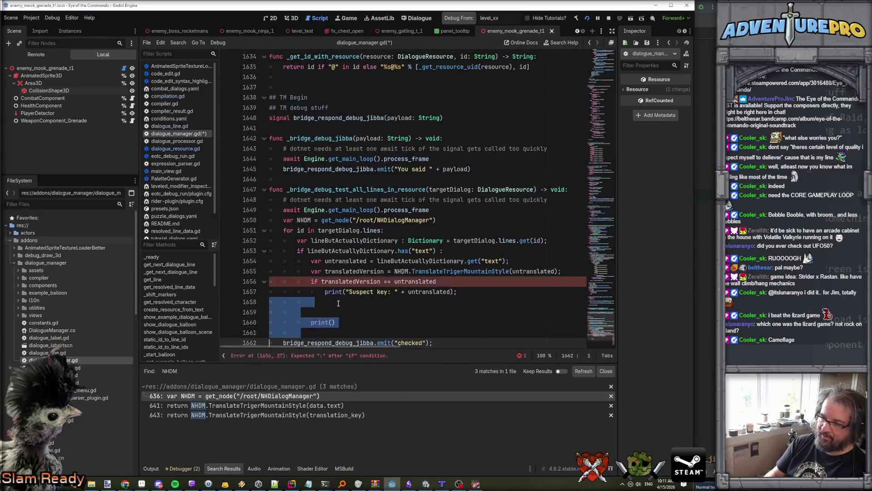
key(BackSpace)
key(Up)
key(Up)
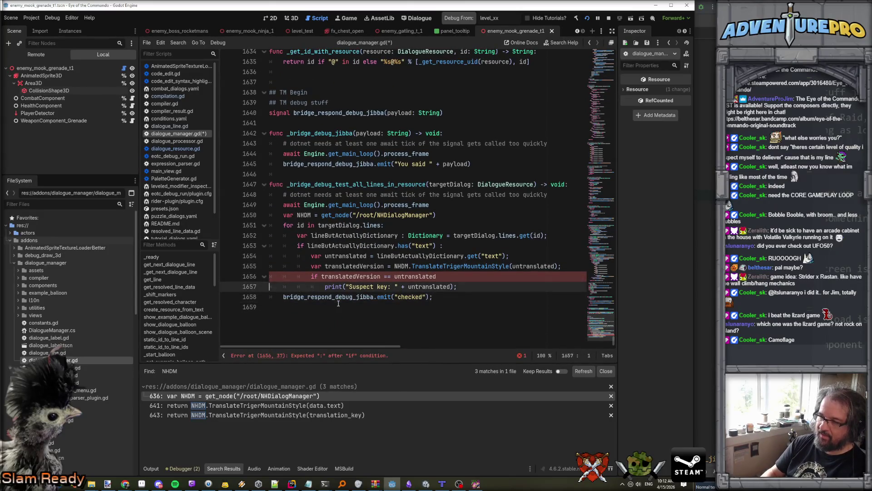
key(End)
scroll(339, 303, up, 1)
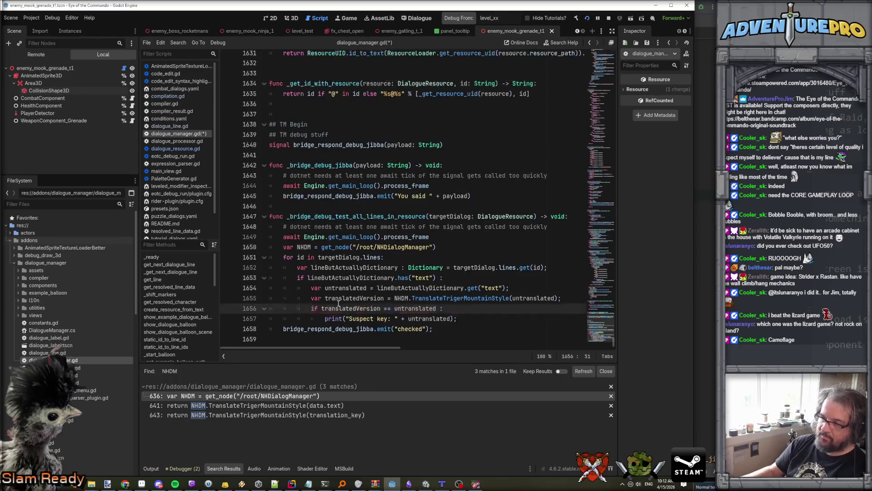
click(464, 325)
key(Return)
key(ctrl+s)
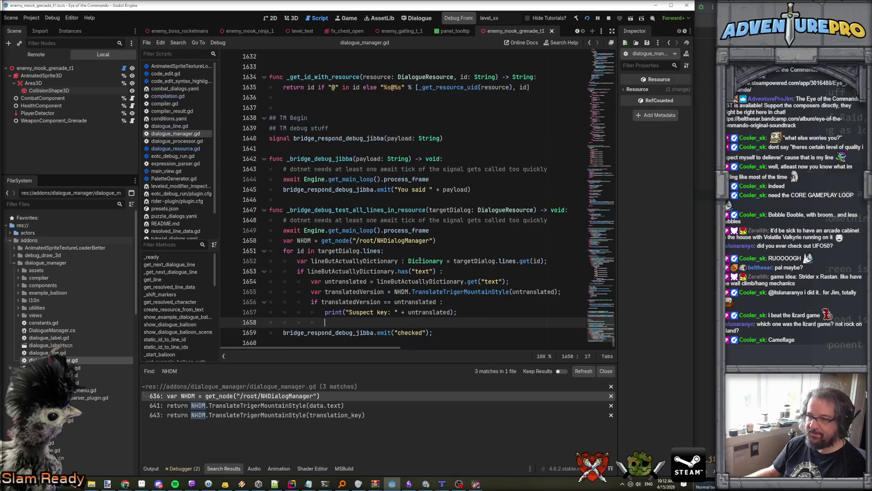
Launch the game, close it, and run it again from level_xx via Debug From
key(F5)
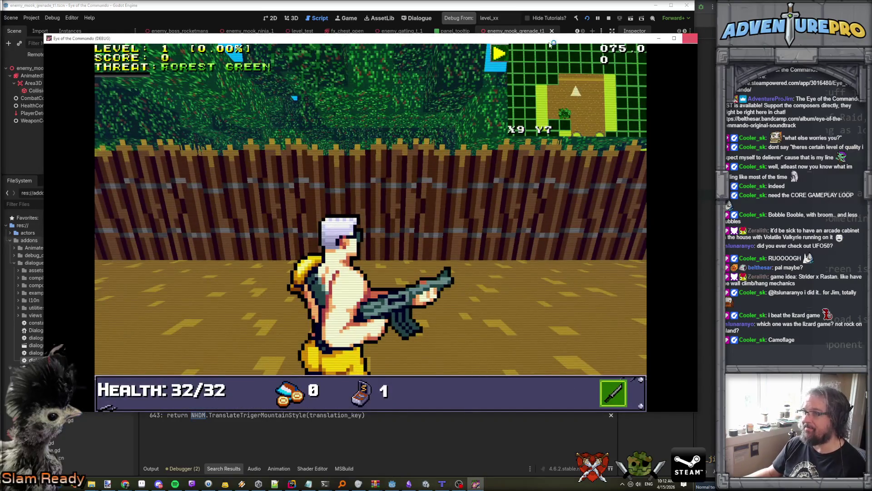
click(689, 39)
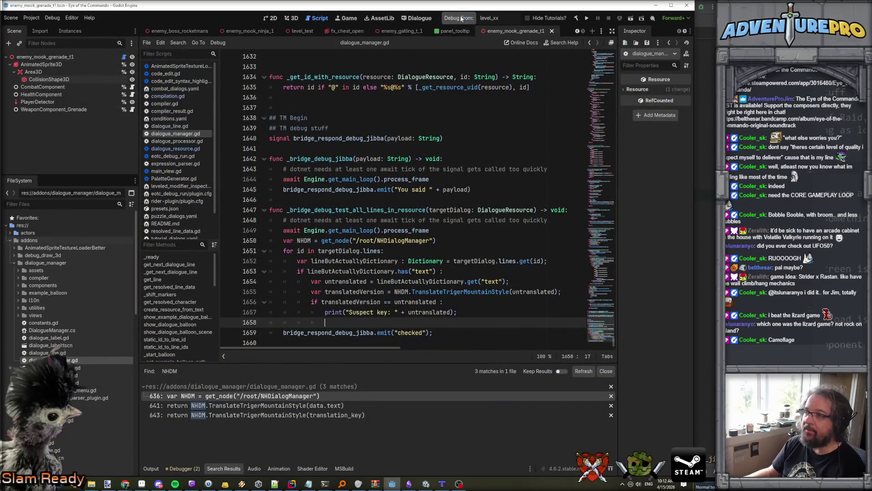
click(460, 18)
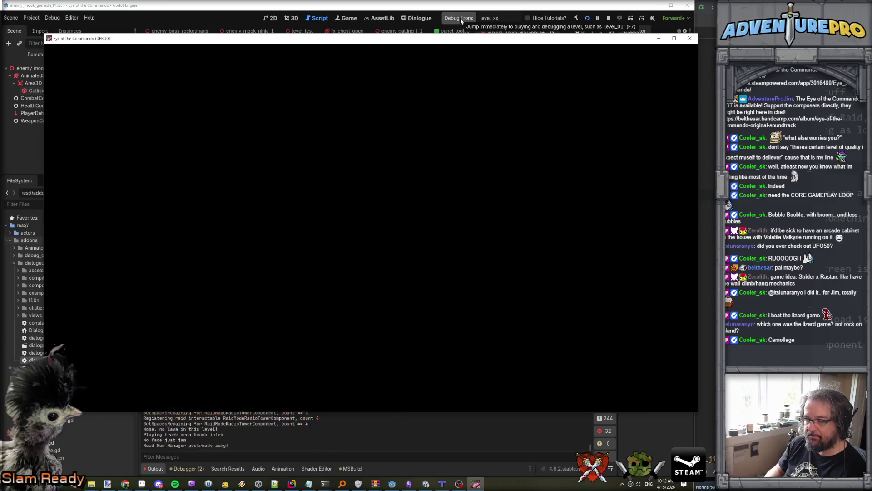
Run the 'testdialogs' command in the in-game console and return to the editor
key(grave)
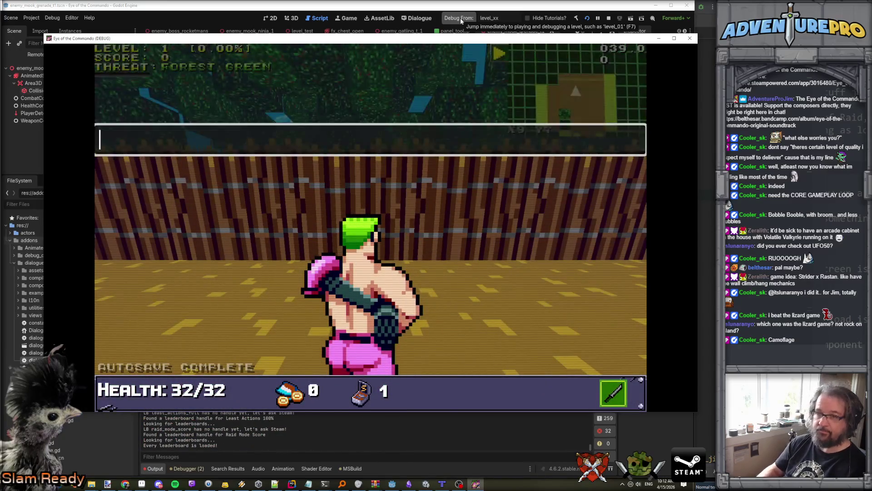
text(testdialogs)
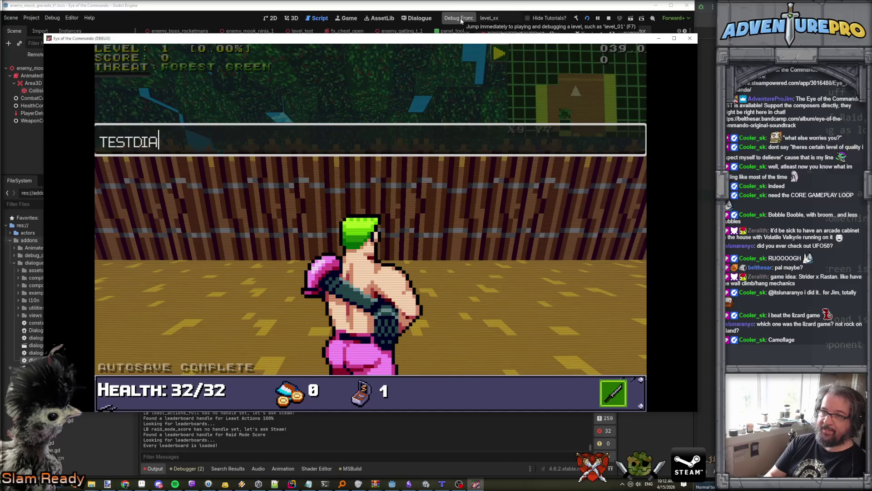
key(Return)
key(grave)
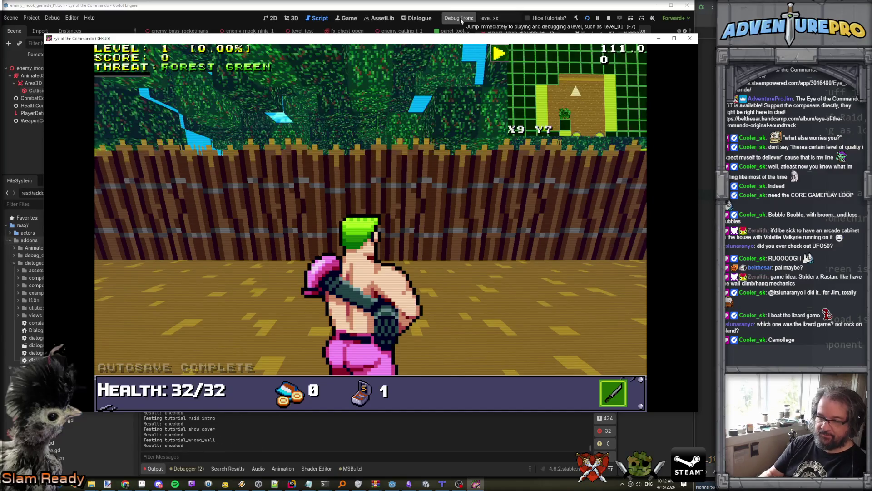
key(alt+Tab)
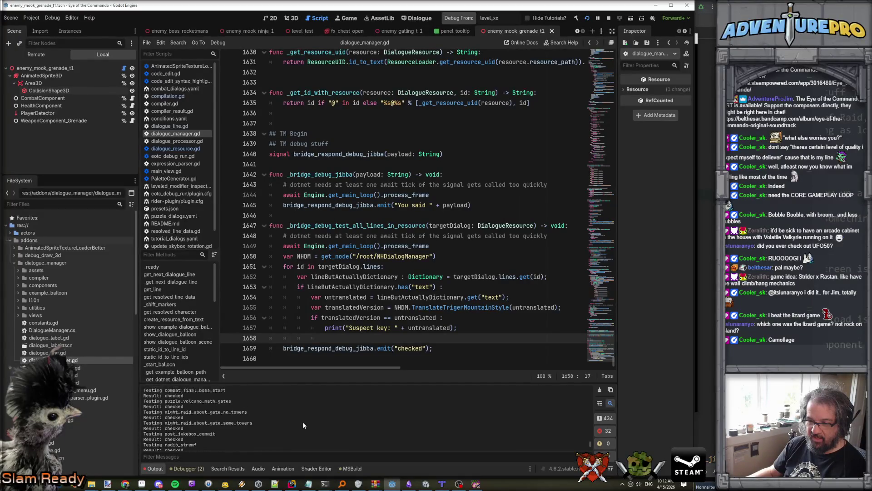
Scroll through the Output log's dialogue test results and drag the Output panel taller
scroll(302, 422, up, 3)
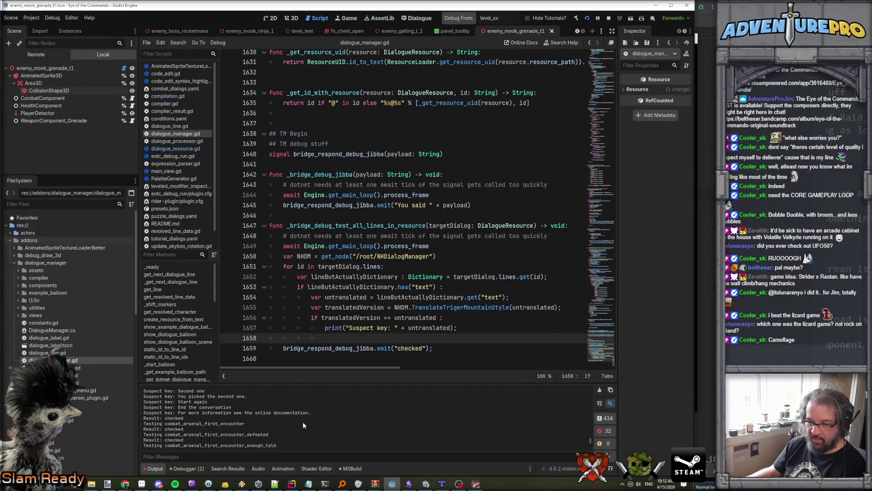
scroll(302, 421, up, 3)
scroll(303, 421, down, 5)
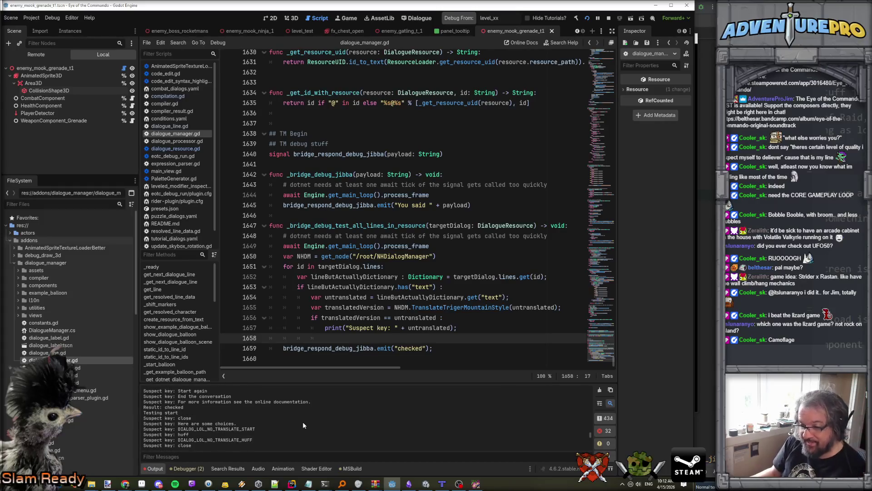
scroll(302, 422, up, 5)
scroll(303, 421, up, 10)
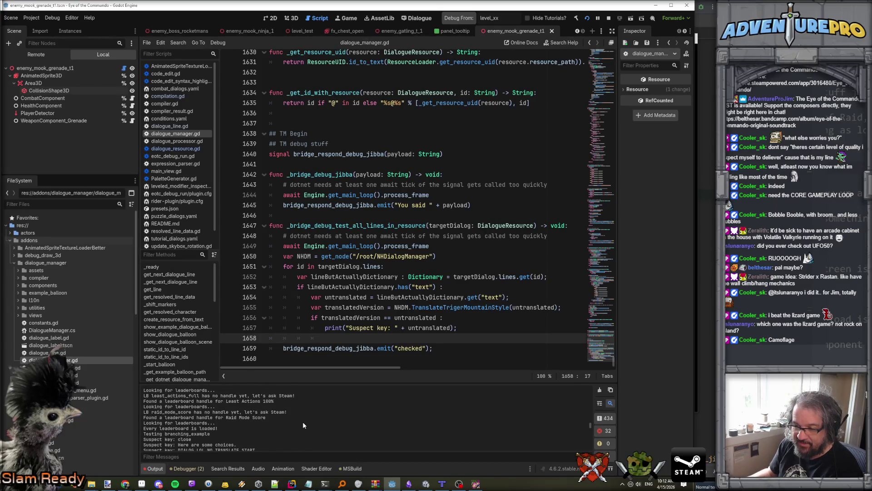
scroll(303, 421, down, 2)
scroll(213, 404, down, 2)
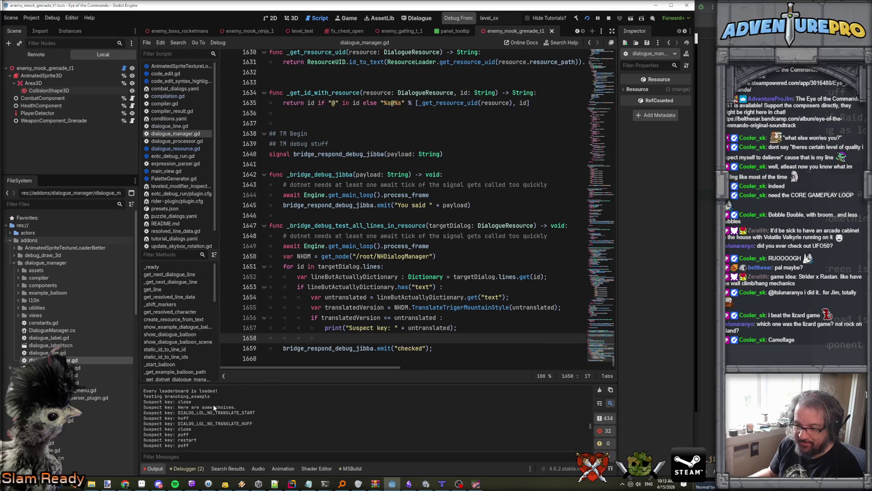
scroll(205, 416, down, 6)
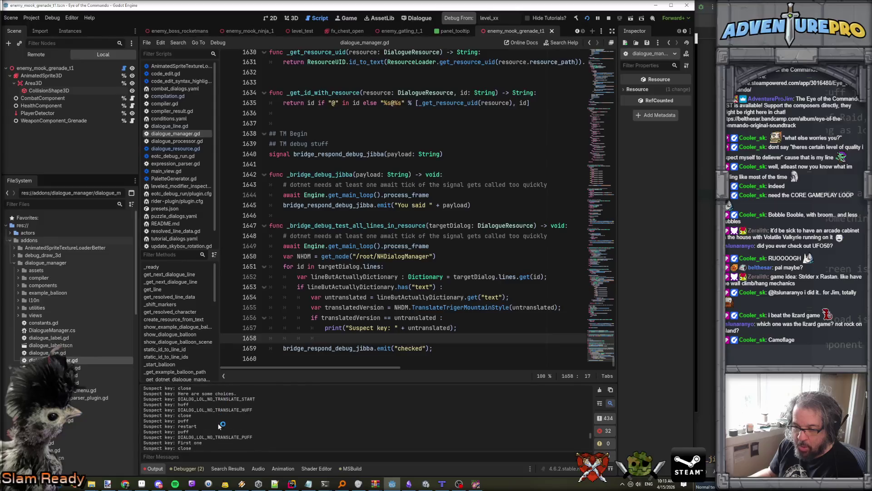
scroll(219, 425, down, 3)
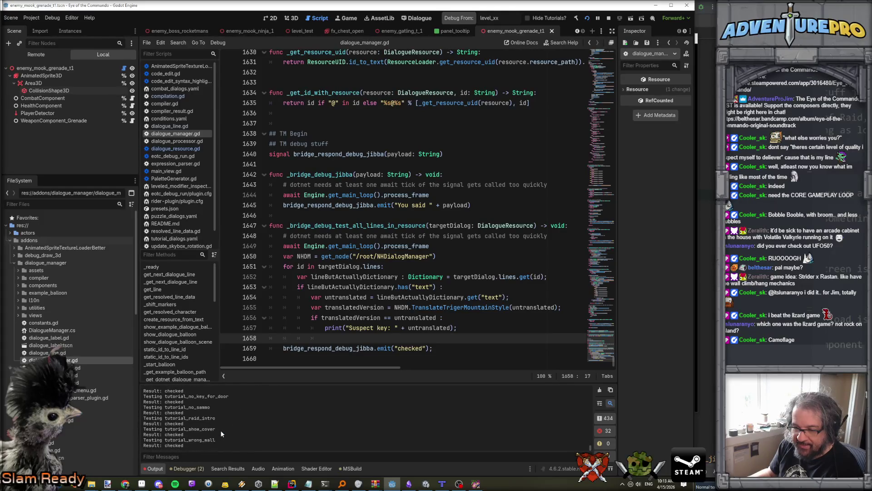
drag(364, 383, 318, 318)
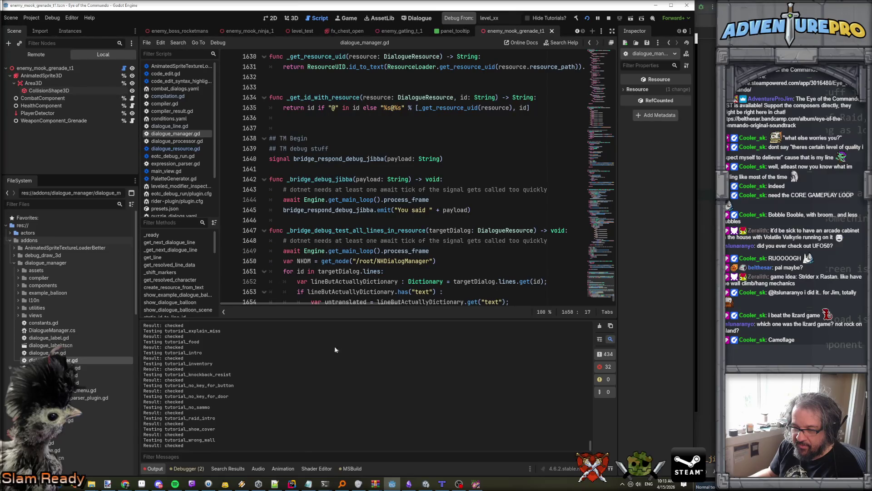
Add a 'bClean = true' flag line after line 1649
scroll(322, 203, down, 2)
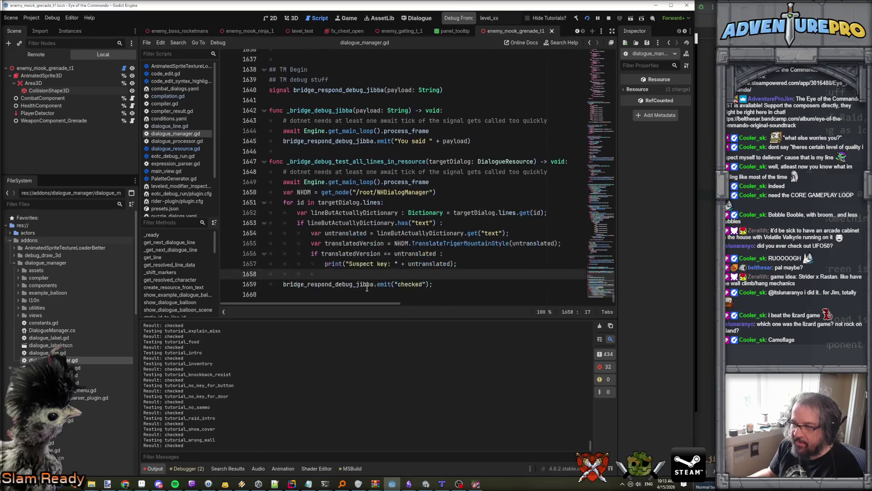
click(450, 183)
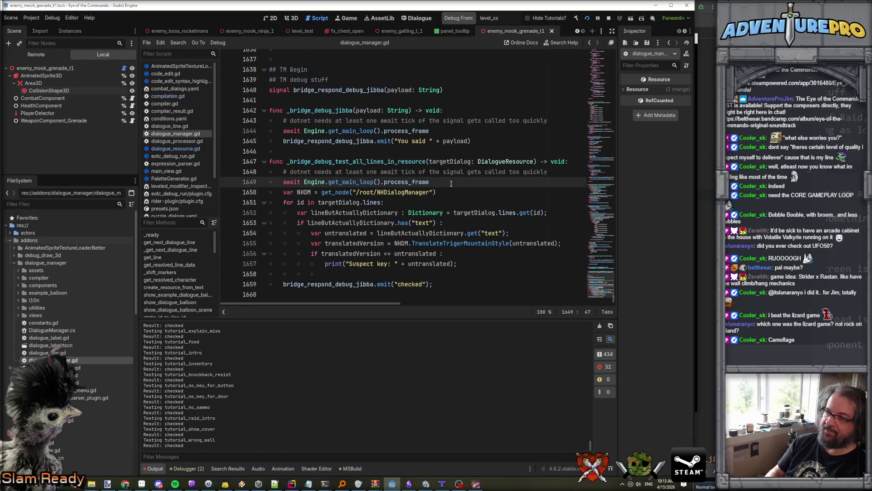
key(Down)
key(Down)
key(Up)
key(Up)
key(Up)
key(Down)
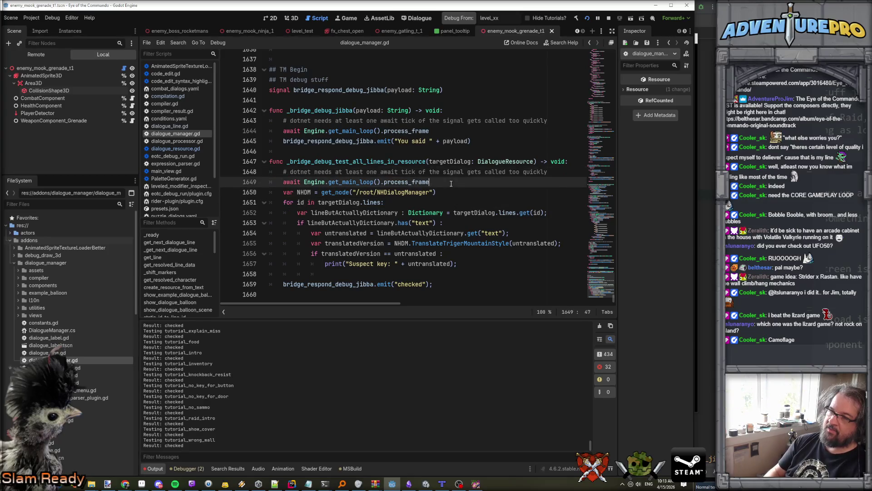
key(Return)
text(var bSucce)
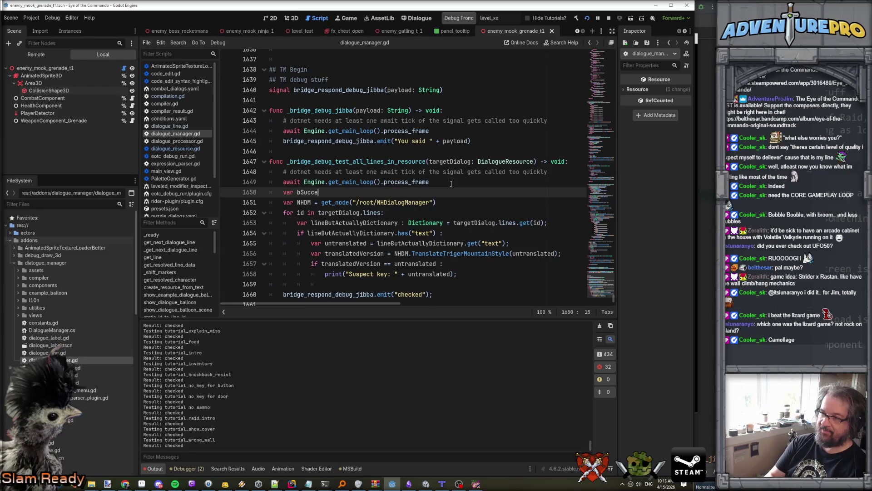
text(ss = true;)
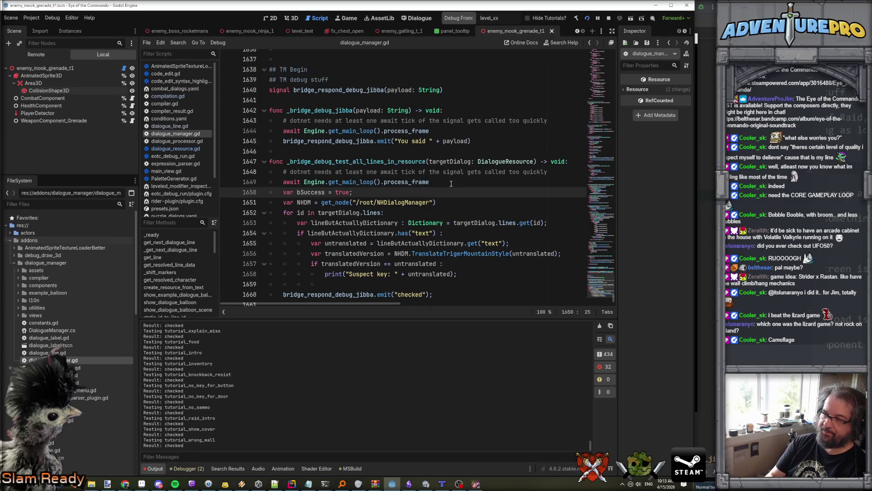
key(BackSpace)
key(BackSpace)
key(BackSpace)
text(lean = true)
Set bClean = false after the suspect-key print
scroll(445, 261, down, 1)
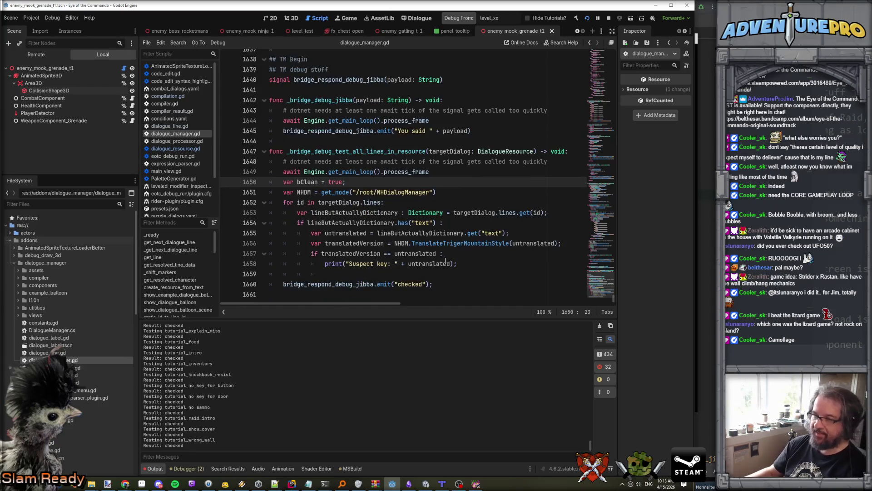
click(333, 269)
click(332, 271)
text(Clean = false;)
key(Return)
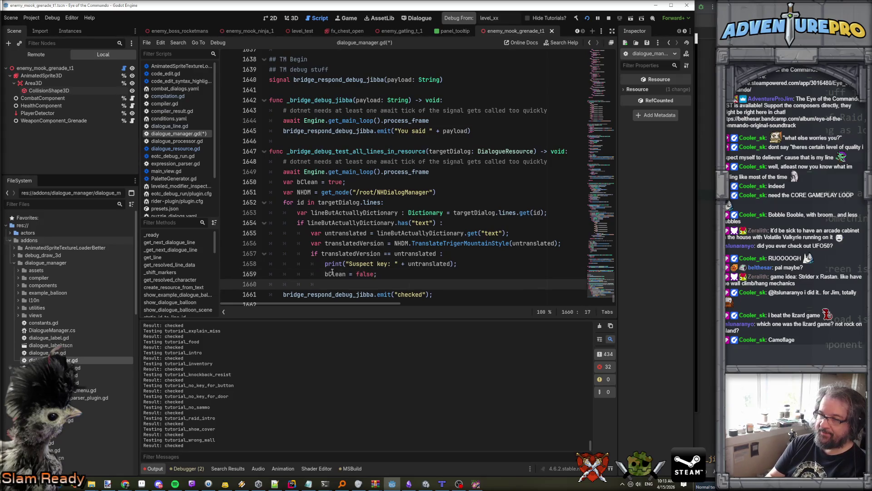
key(Return)
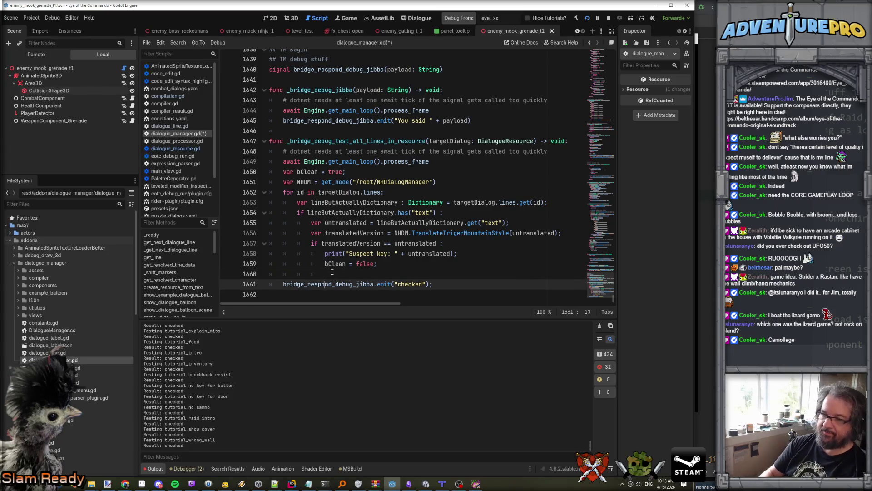
Wrap the signal emit in 'if( bClean ):' with an else branch
text(if( bC)
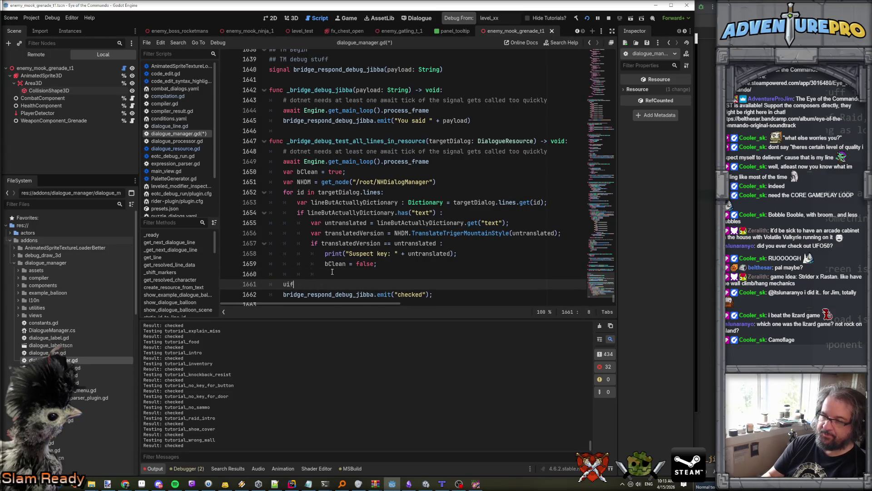
key(Return)
key(End)
text(:)
key(Down)
key(Home)
key(Tab)
key(Down)
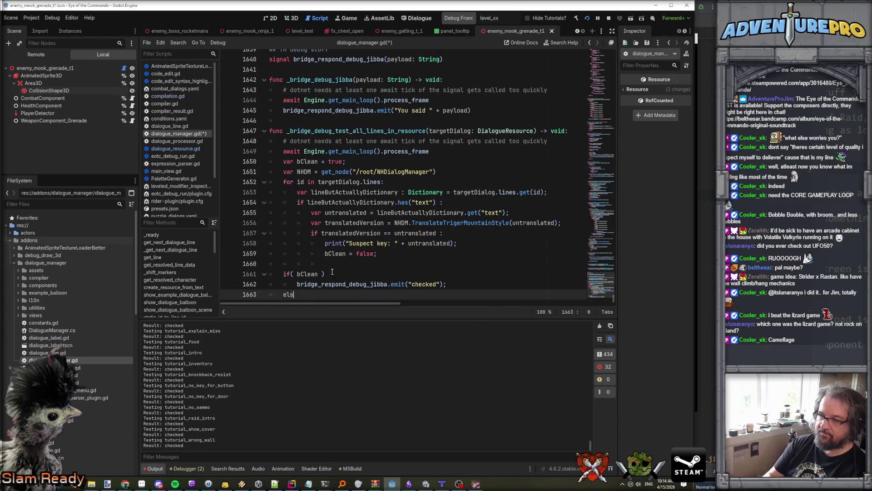
text(e)
key(Up)
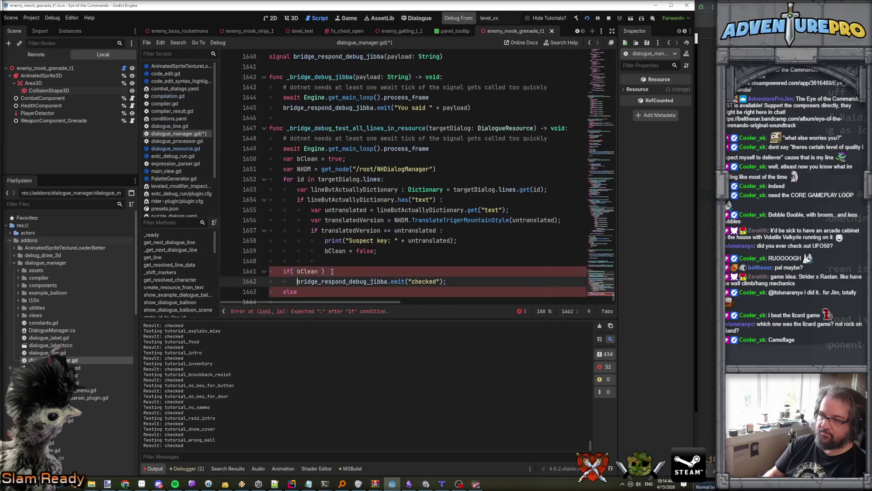
Add colons to the if and else lines and copy the emit call under else
click(332, 271)
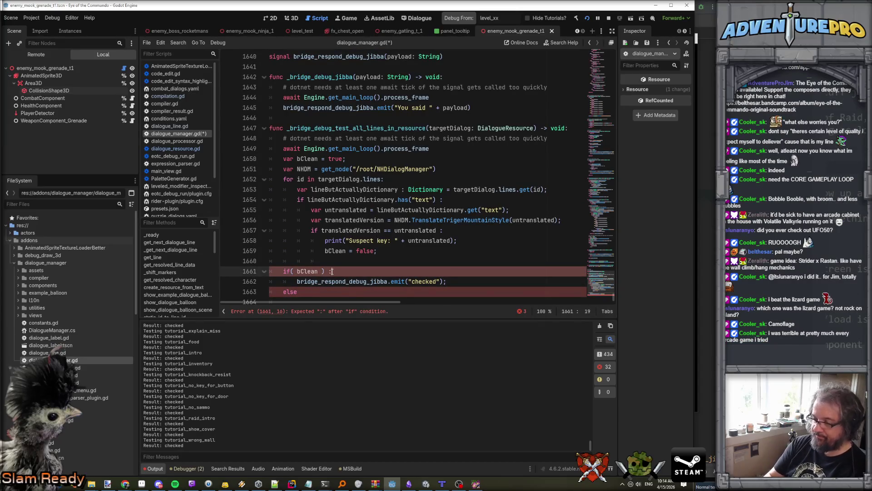
text(:)
key(Down)
key(Down)
text(:)
key(Up)
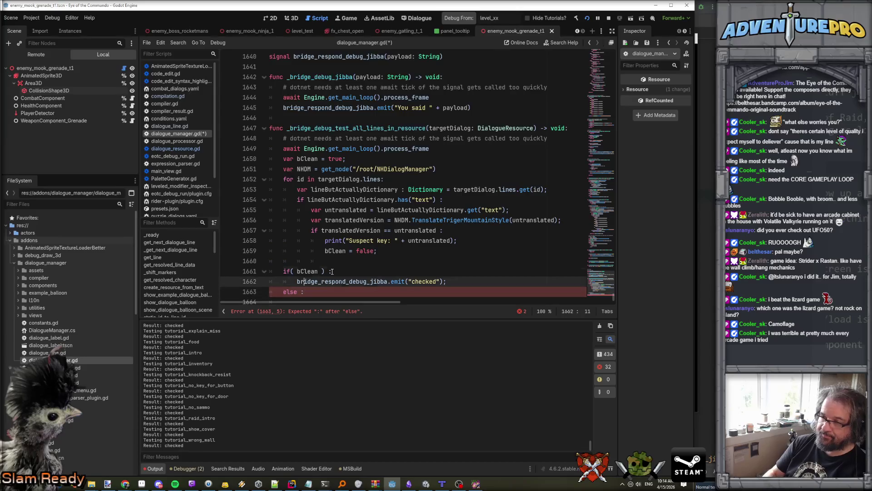
key(Up)
key(Up)
key(Down)
key(Up)
key(Down)
key(Down)
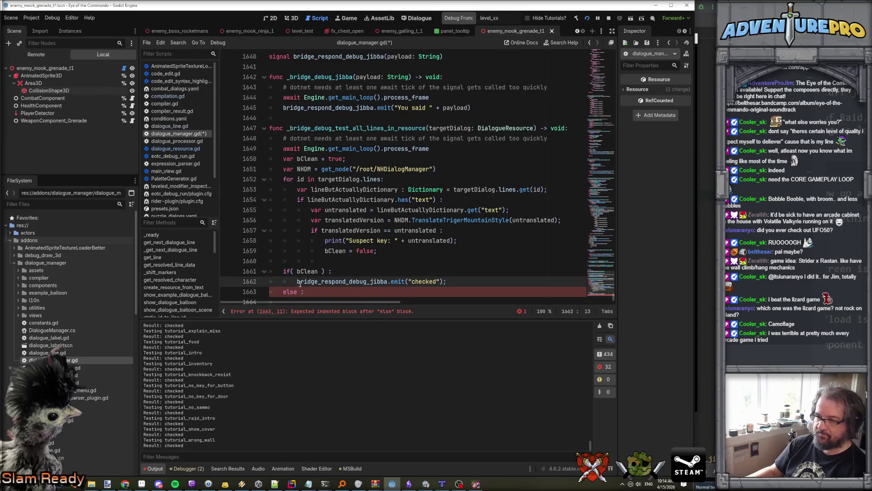
key(shift+End)
key(ctrl+c)
click(306, 293)
key(ctrl+v)
key(Tab)
Make the else branch emit "fail" and the clean branch emit "pass", then save
click(427, 293)
double_click(427, 301)
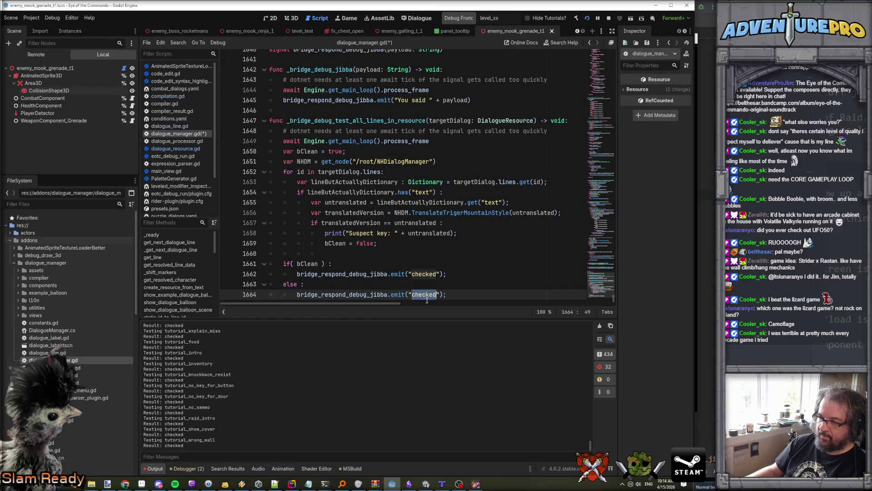
text(fail)
key(Up)
key(Up)
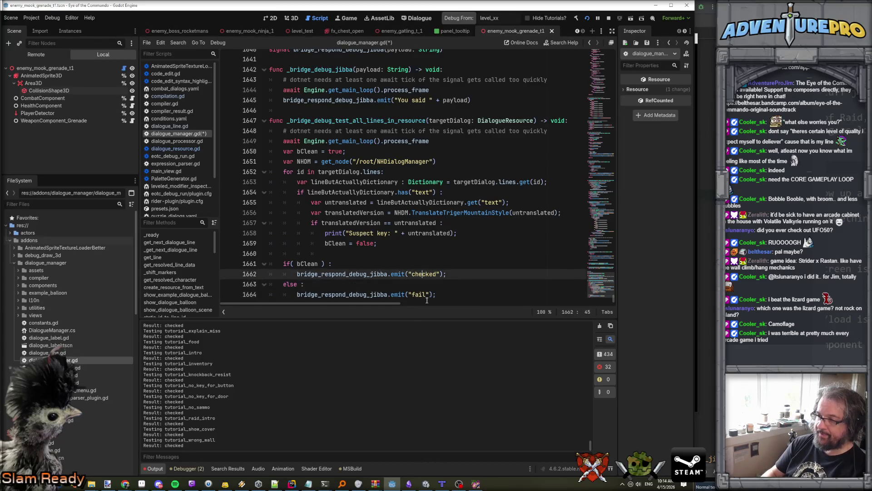
key(ctrl+shift+Right)
text(pass)
key(ctrl+s)
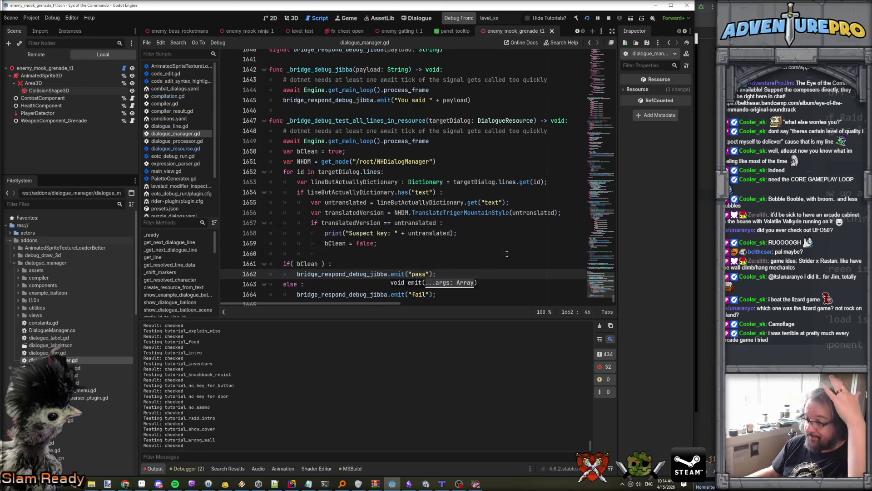
key(Up)
key(Up)
scroll(376, 228, down, 1)
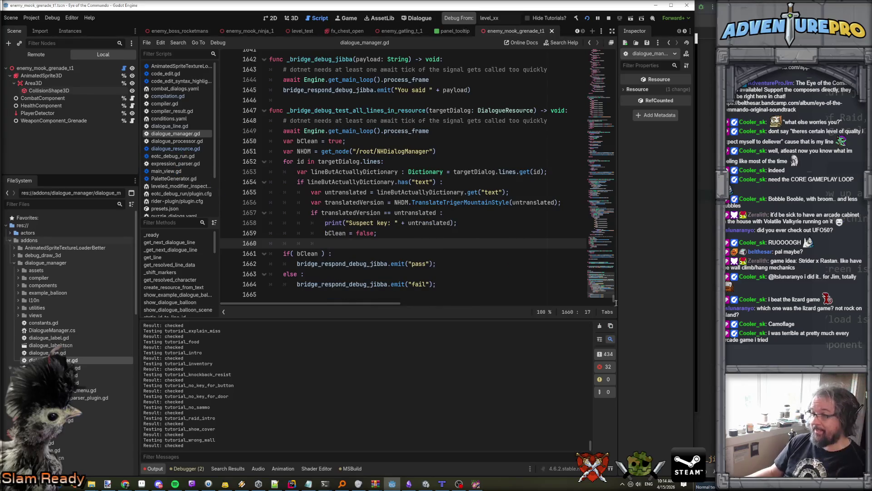
click(712, 284)
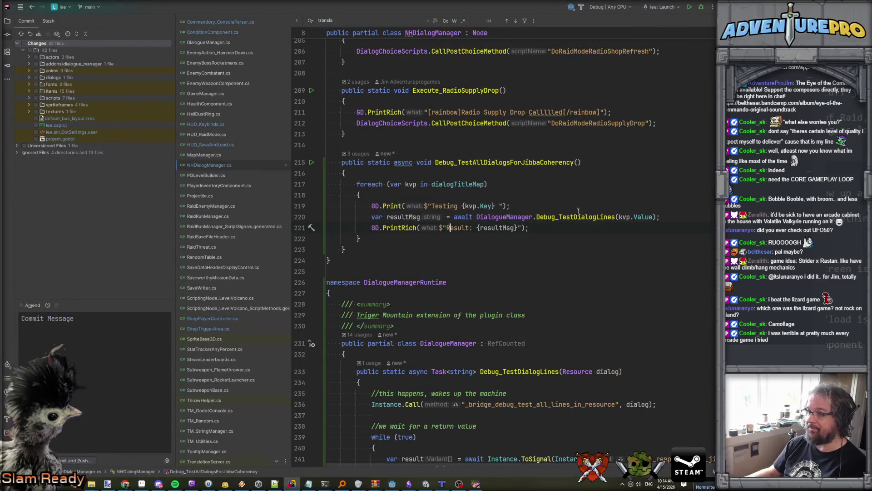
Add an if (resultMsg == "pass") that prints in green via GD.PrintRich, else in red
key(Return)
text(if( resultMsg == "pass)
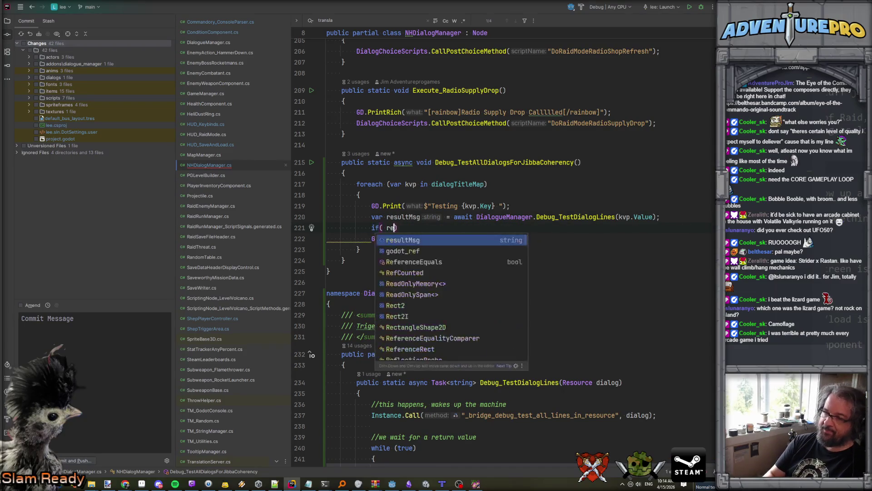
key(End)
key(Return)
text(GD.)
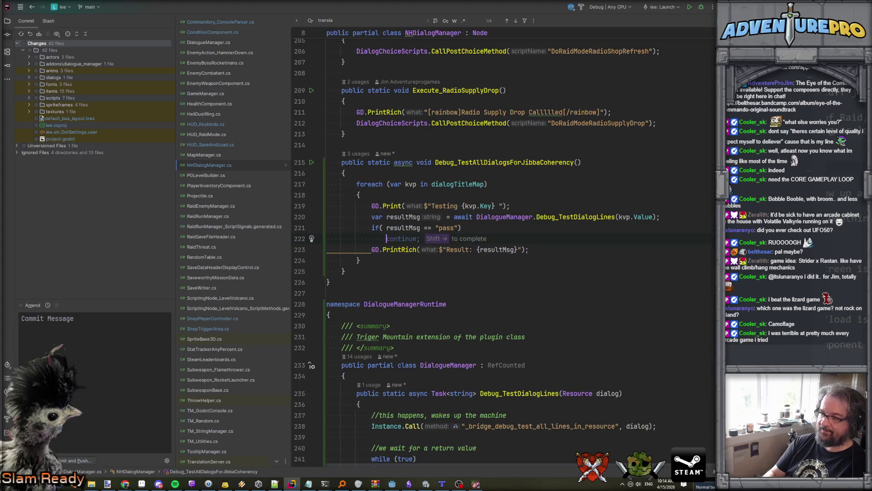
text(Print)
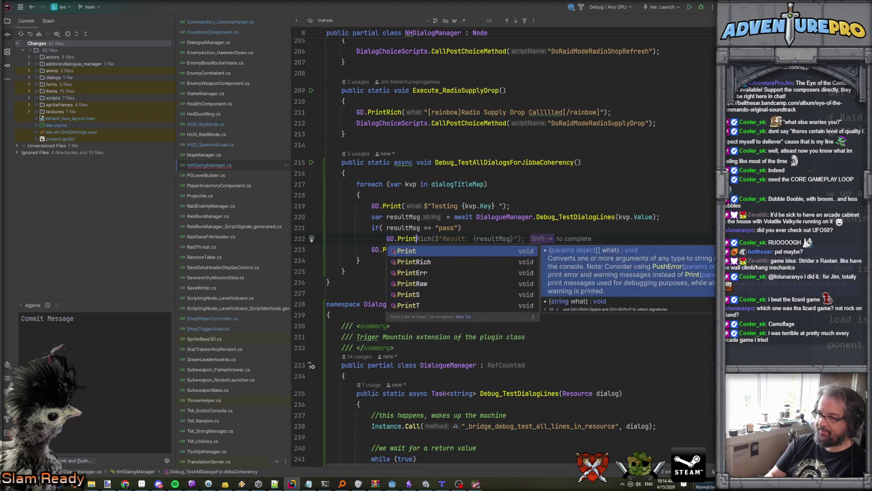
key(Return)
text("Pas");)
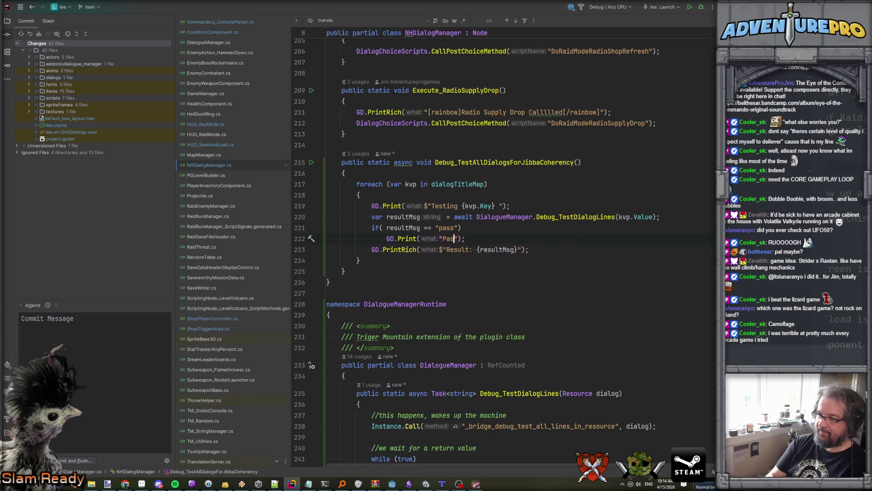
key(BackSpace)
key(BackSpace)
key(BackSpace)
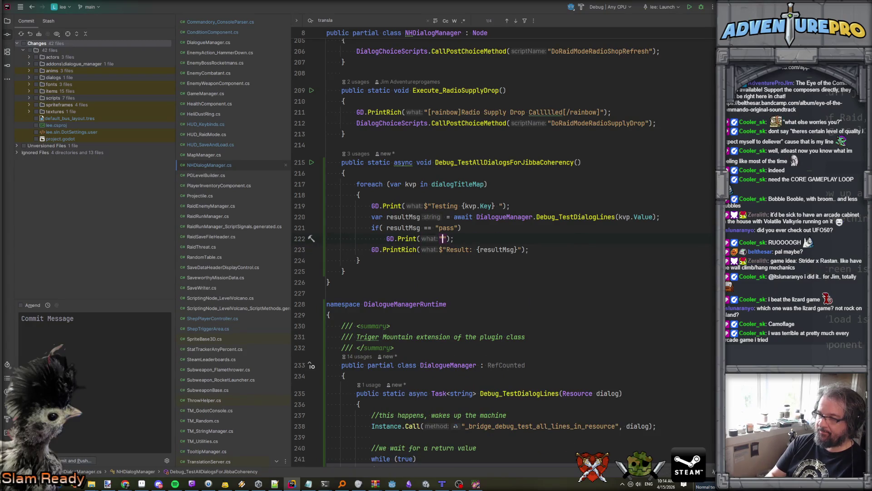
text(Rich)
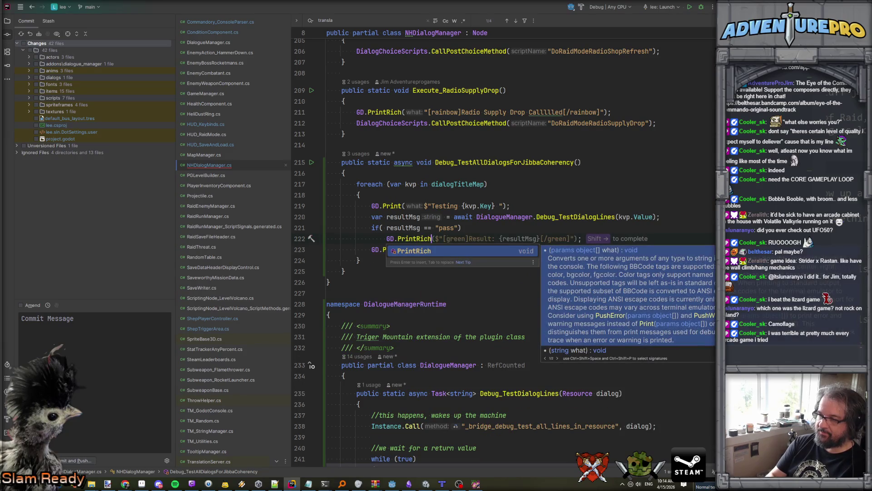
key(shift+Right)
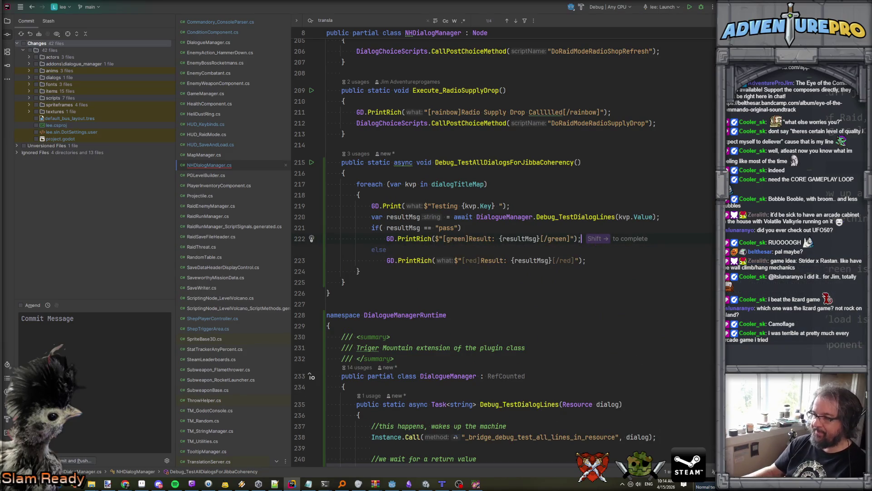
key(Tab)
key(End)
click(481, 260)
click(622, 251)
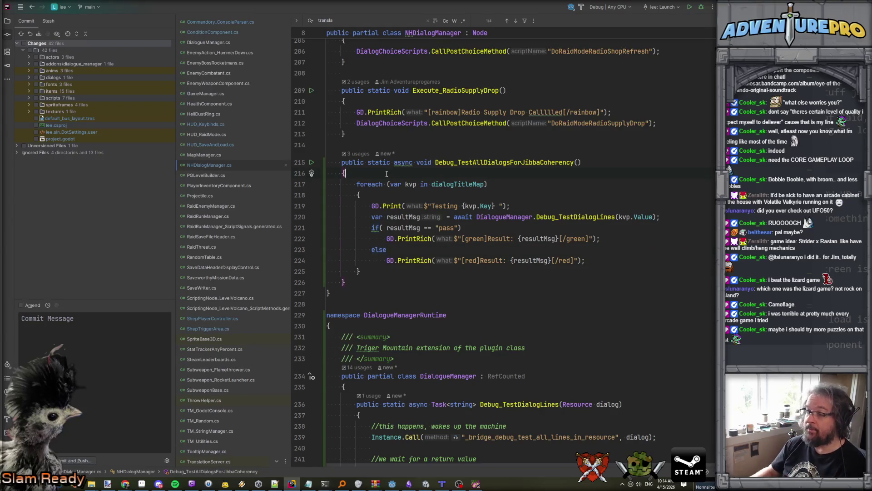
Declare var numFails = 0; at the start of the method
key(Return)
text(bool)
key(Escape)
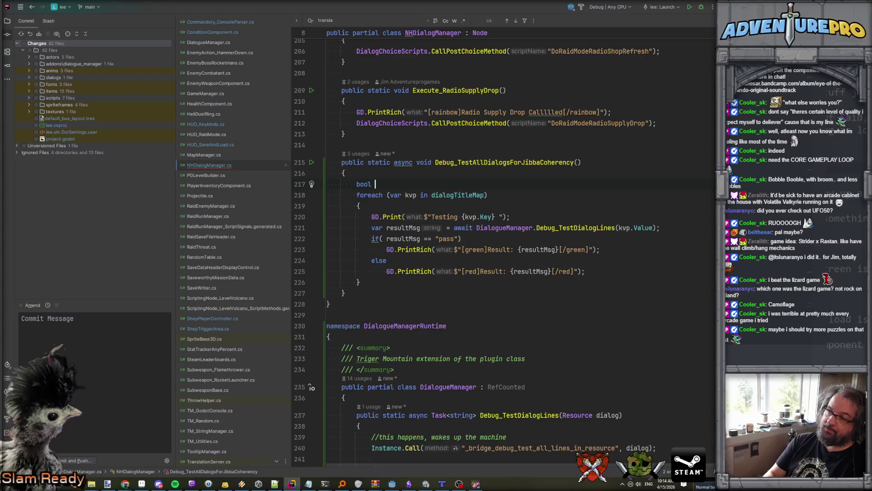
key(BackSpace)
key(BackSpace)
key(BackSpace)
text(var numFails )
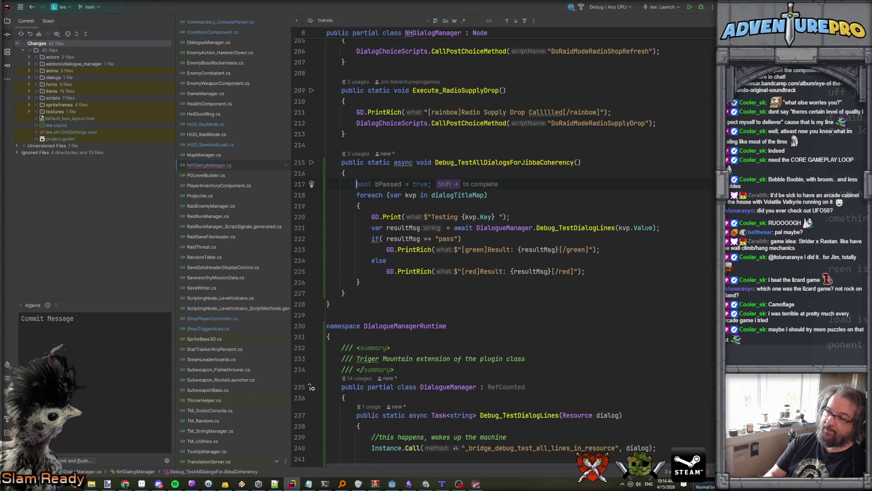
text(= 0;)
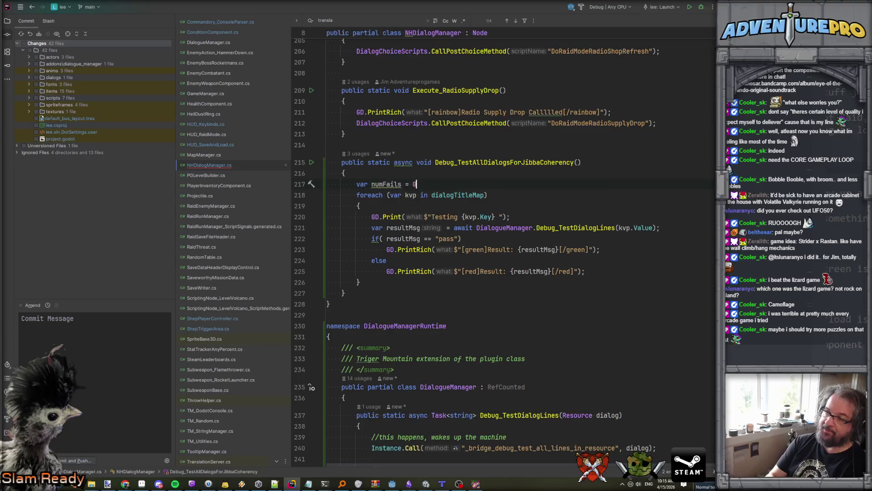
Brace the else branch and add numFails++; after its red print
click(372, 271)
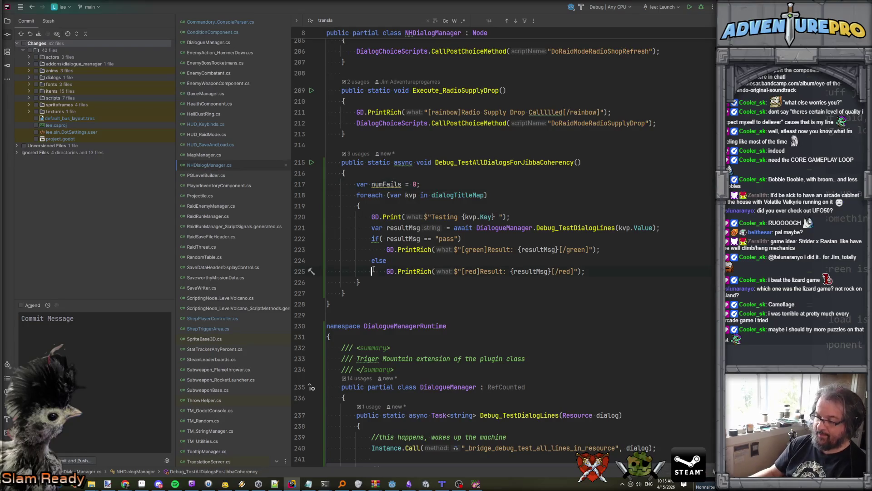
text({)
key(Return)
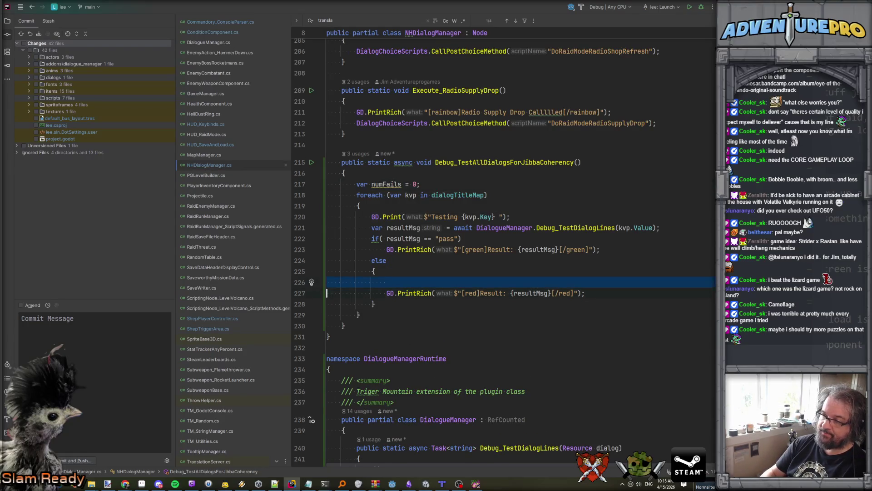
key(End)
key(Return)
text(num)
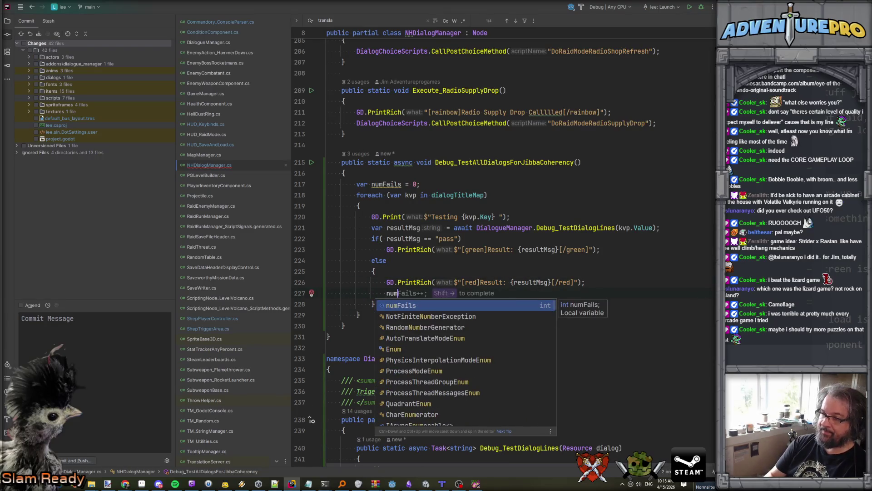
text(Fails++;)
After the loop, add an if( numFails > 0 ) block containing a copy of the red print
key(Down)
key(Down)
key(Return)
key(Return)
text(if( numFails > 0 ))
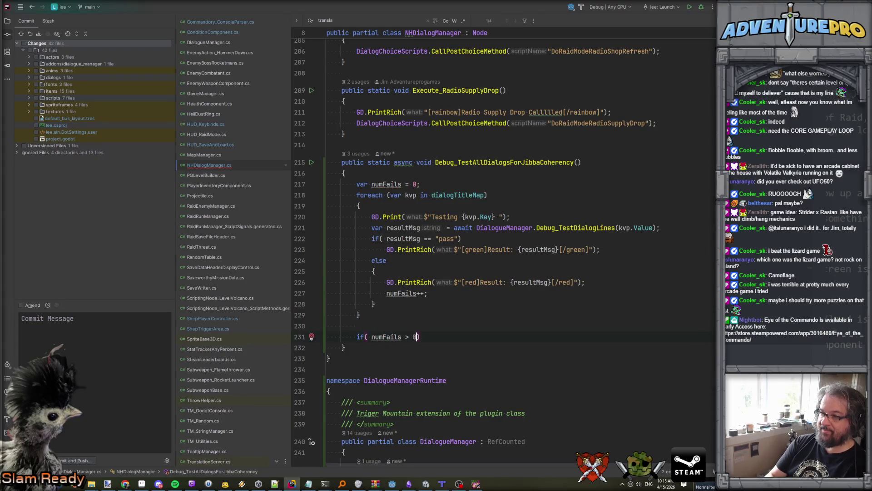
key(Return)
text({)
key(Return)
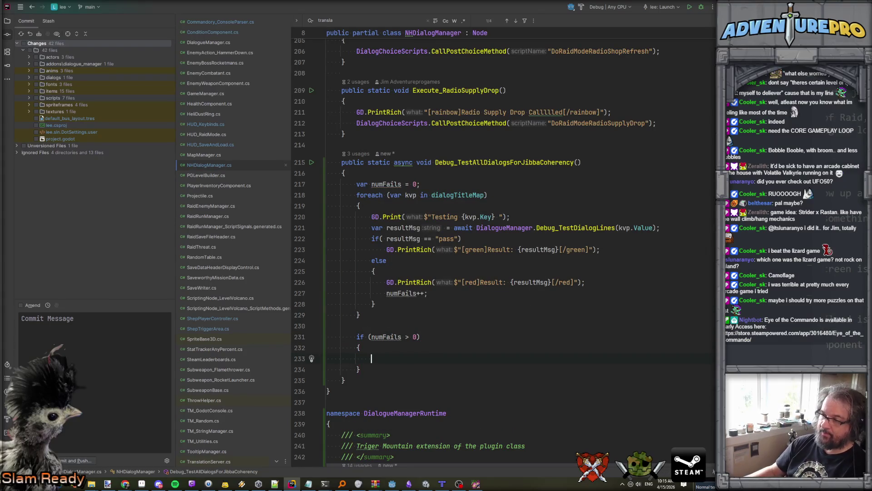
drag(385, 281, 618, 287)
key(ctrl+c)
click(425, 351)
key(Down)
key(ctrl+v)
Reword the copied print to an Alart: {numFails} failed dialogs! message
double_click(472, 358)
text(Alart:)
key(Up)
click(330, 359)
double_click(511, 358)
text(num)
key(Return)
text(} failed )
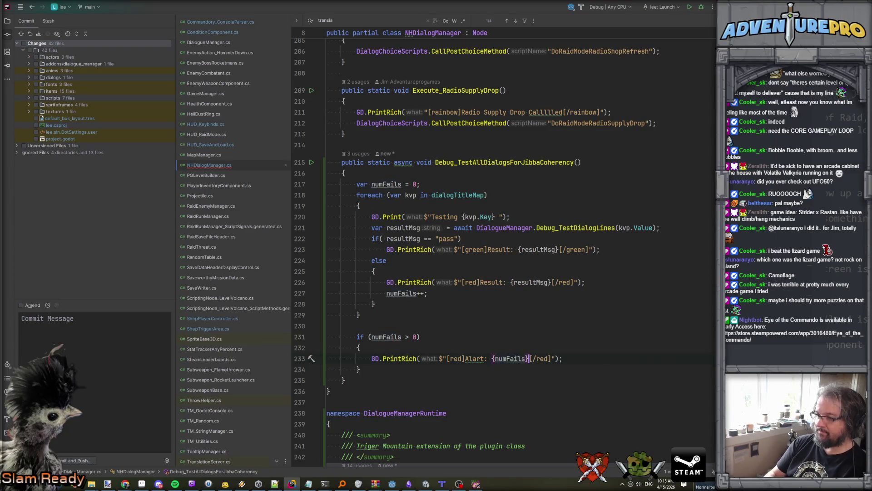
text(dialogs!)
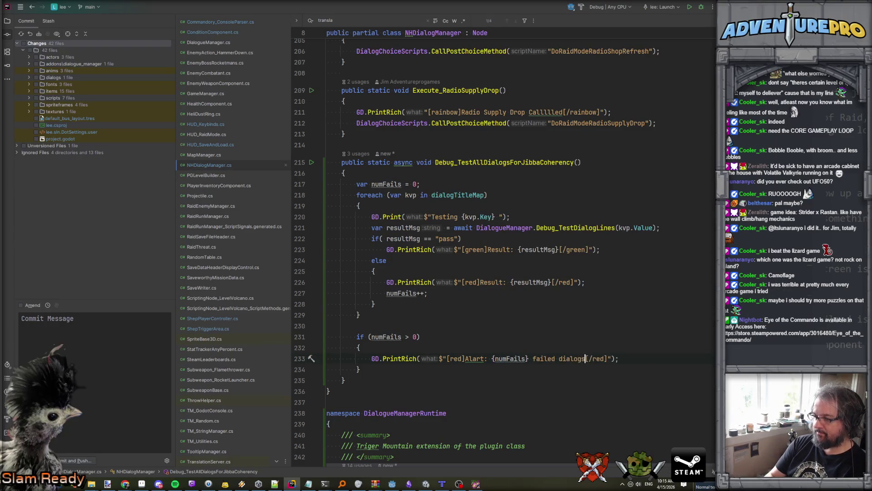
Close the find bar and return to the numFails check
key(Escape)
key(Down)
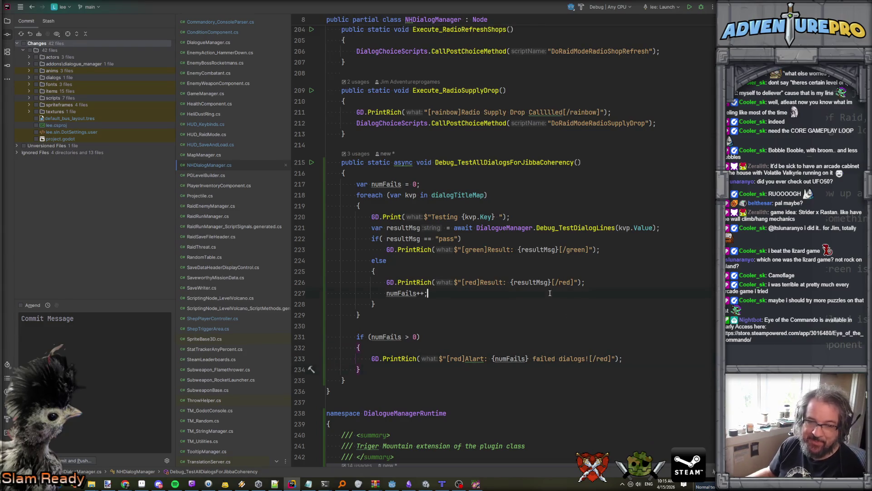
key(Down)
key(Down)
key(Down)
click(473, 329)
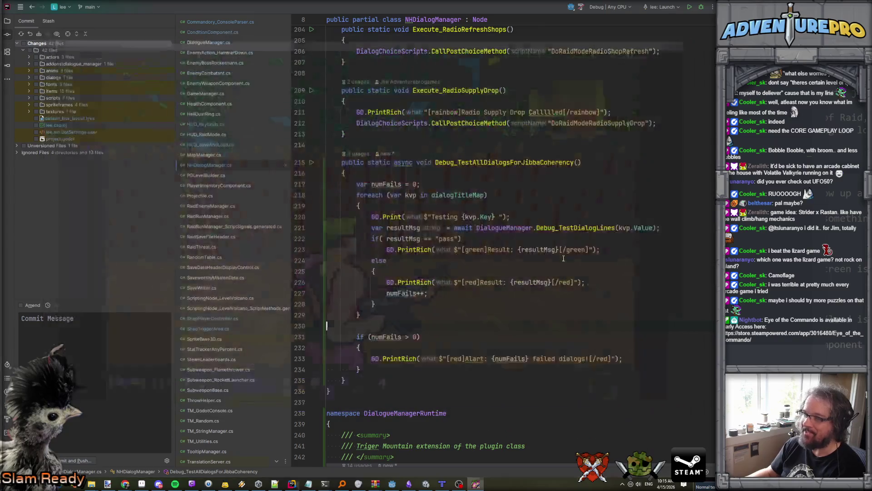
Build and launch the game from Godot with Debug From
click(583, 298)
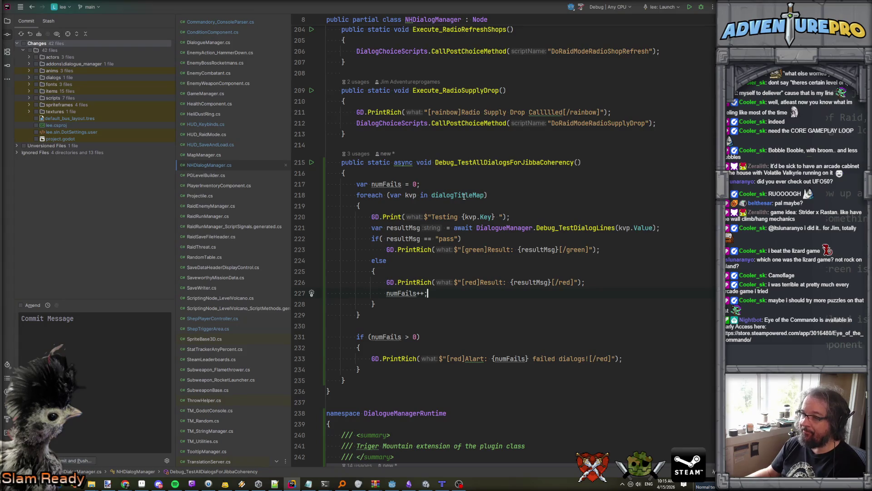
click(464, 196)
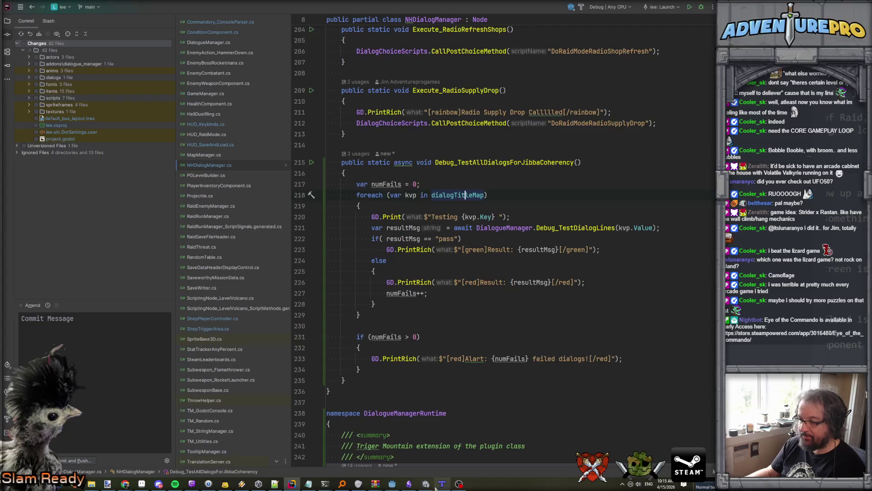
click(392, 484)
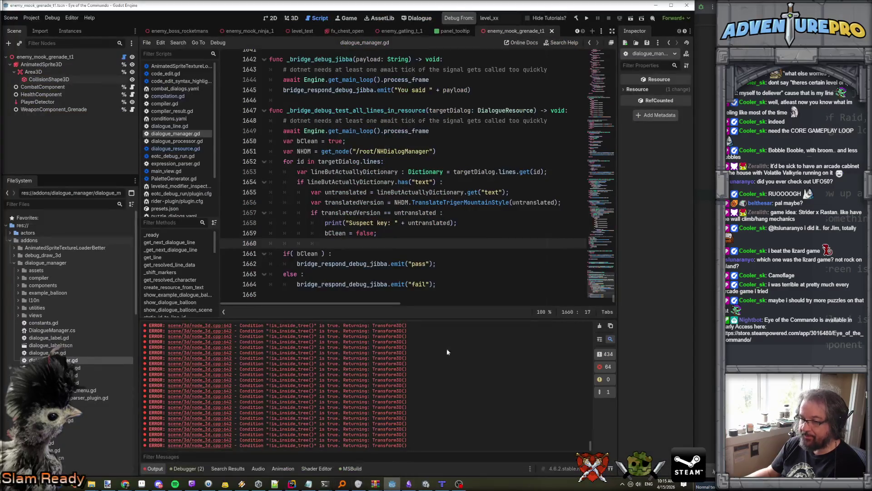
click(467, 19)
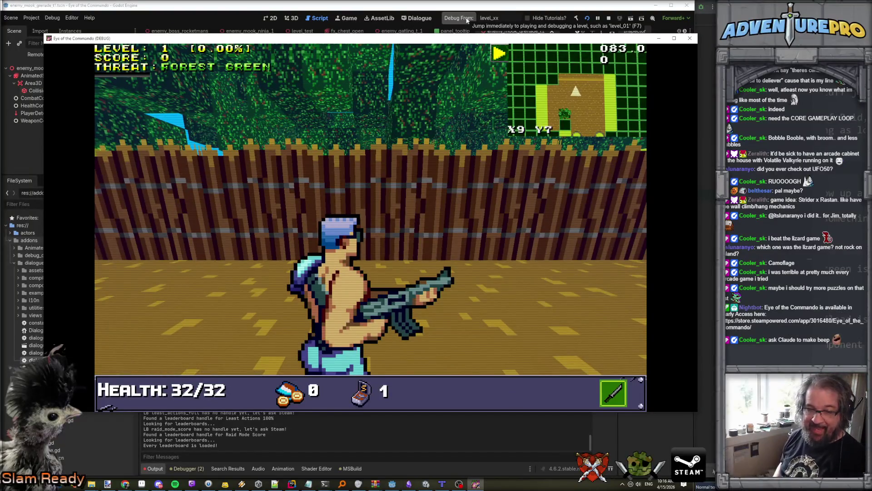
Break the barricade, run TESTDIALOGS in the debug console, and view the Output
click(238, 132)
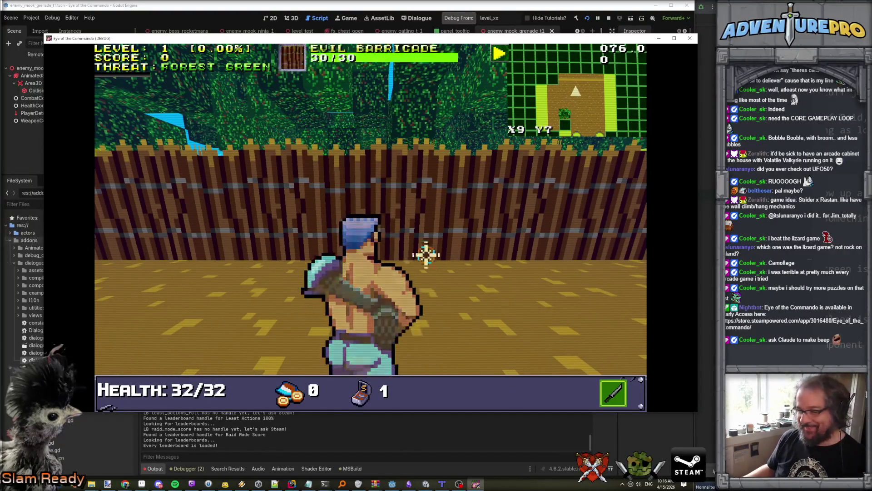
click(381, 210)
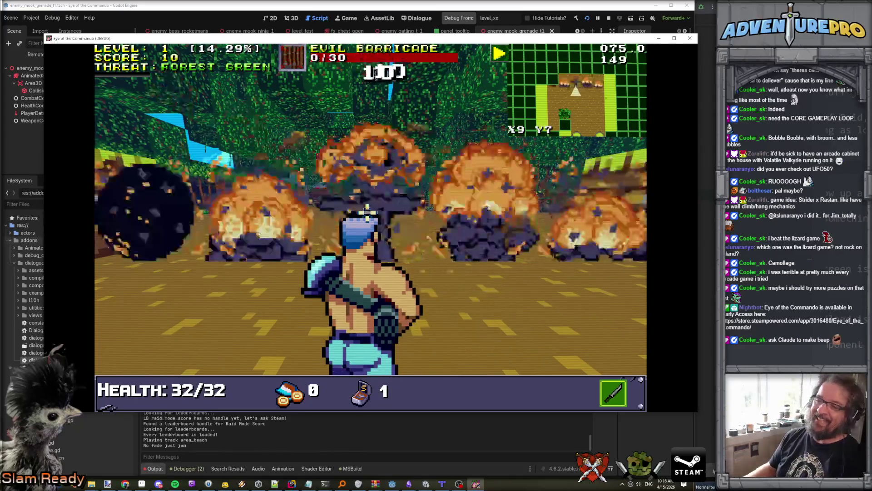
key(grave)
text(T)
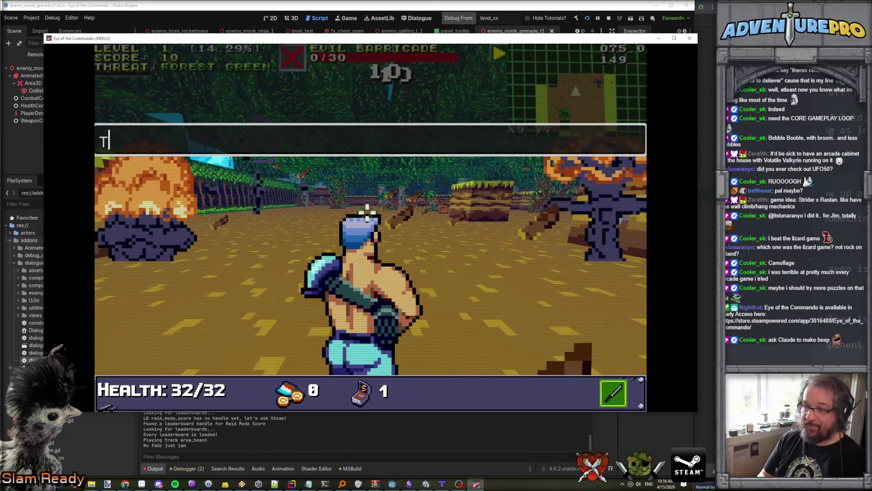
text(ESTDIALOGS)
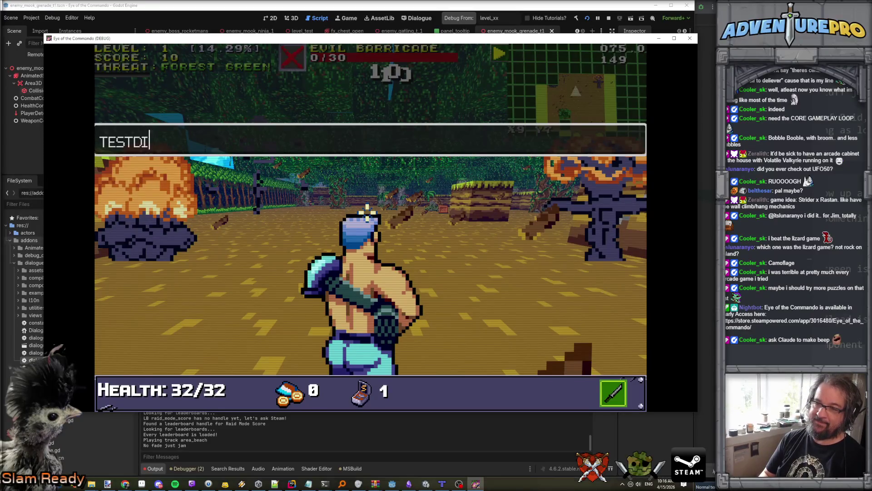
key(Return)
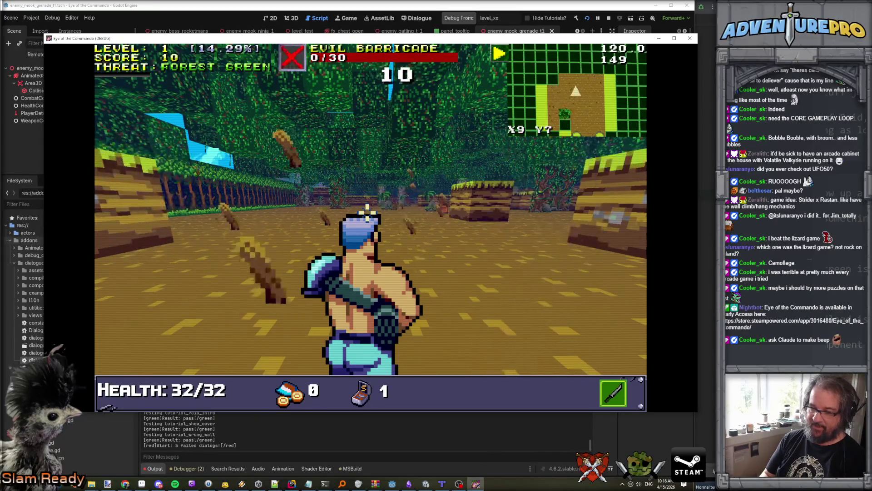
click(237, 435)
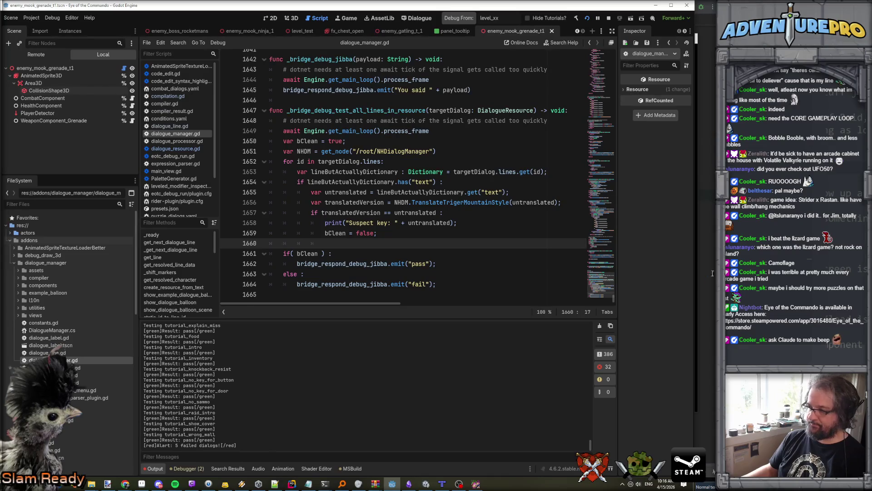
Change the opening tags on lines 223, 226 and 233 to [color=green] and [color=red]
key(alt+Tab)
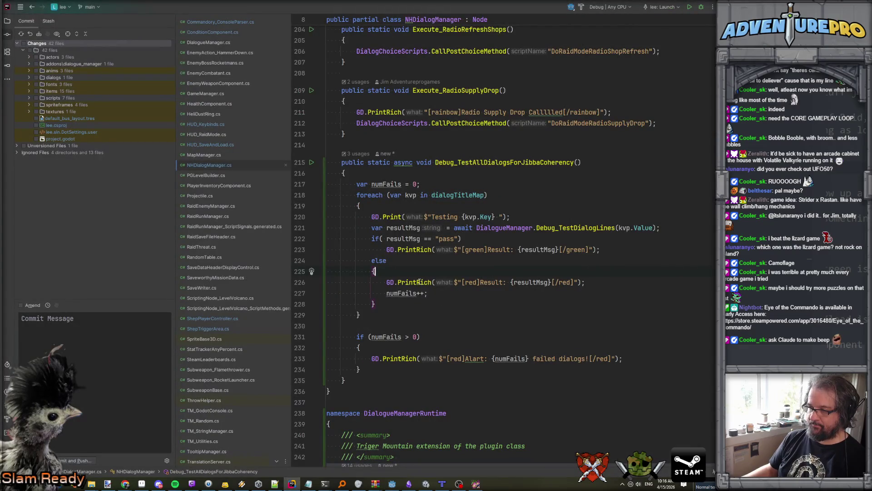
click(422, 282)
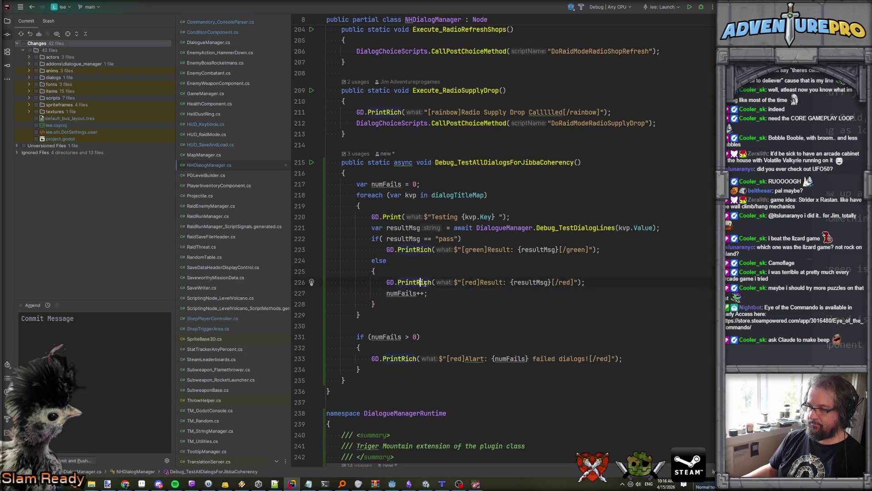
click(465, 249)
text(color=)
key(shift+Left)
key(shift+Left)
key(shift+Left)
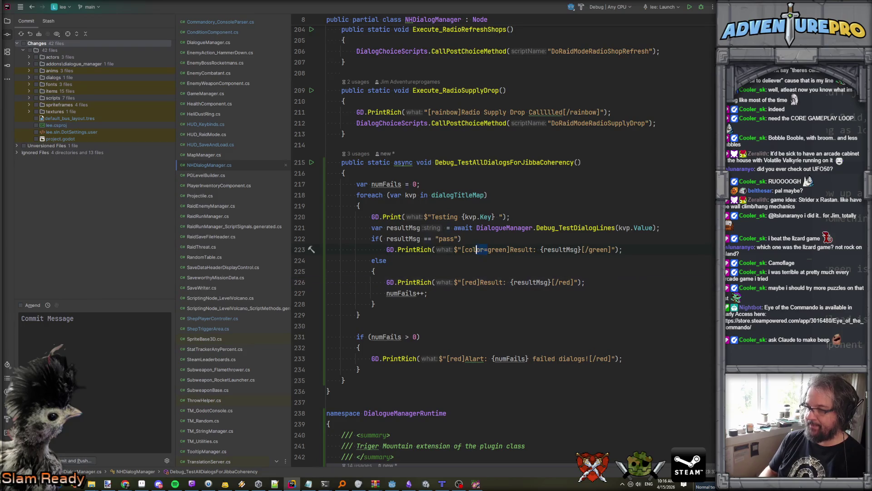
key(ctrl+c)
key(Down)
key(Down)
key(Down)
key(ctrl+v)
click(449, 359)
key(ctrl+v)
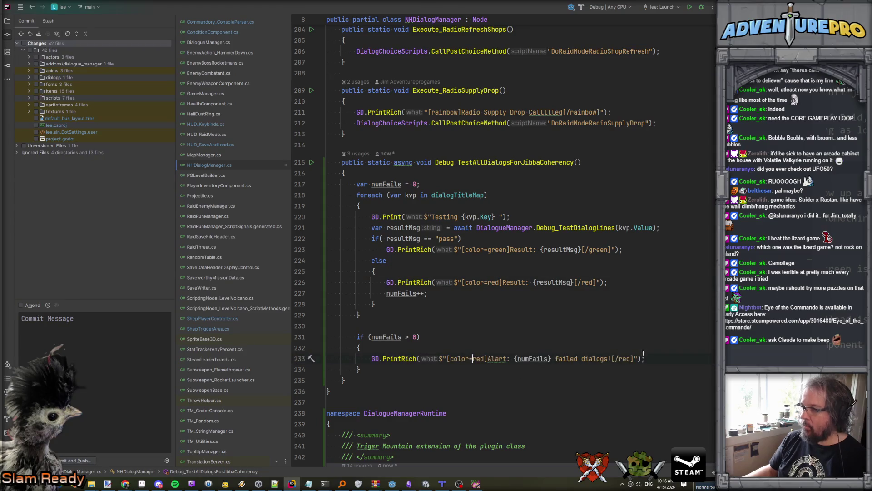
Change the closing [/red] and [/green] tags to [/color]
click(630, 358)
key(BackSpace)
key(BackSpace)
key(BackSpace)
text(color)
key(Left)
key(Left)
key(Left)
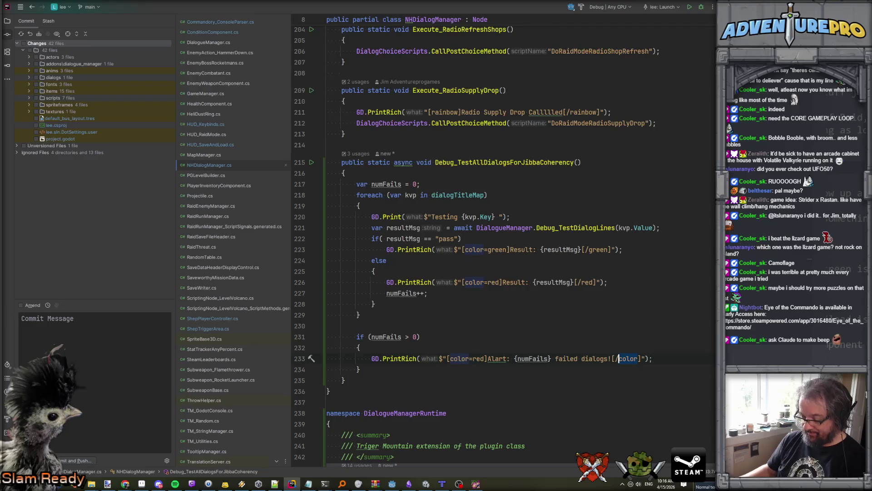
double_click(587, 282)
text(color)
double_click(599, 249)
text(color)
click(662, 251)
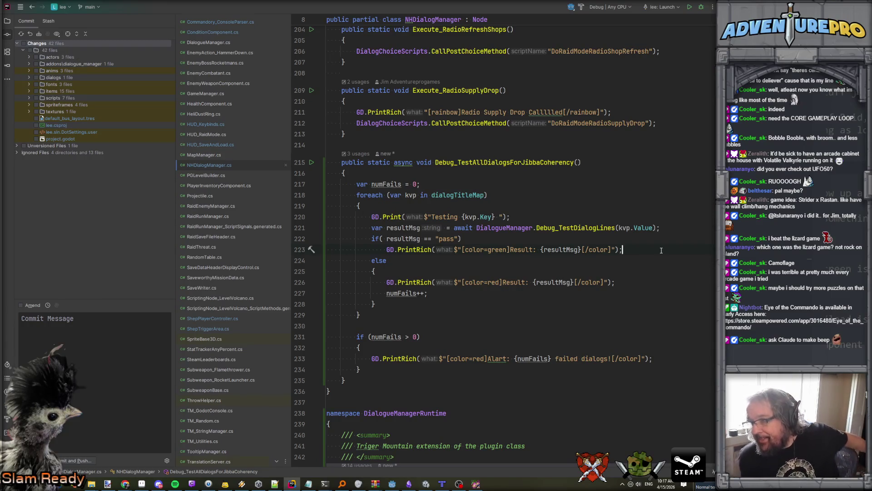
Close the running game and relaunch it from Godot with Debug From
click(550, 310)
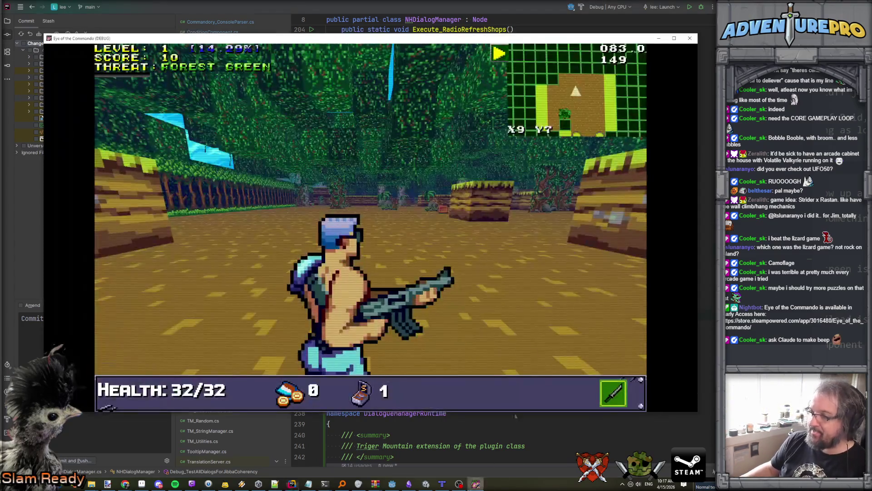
click(690, 39)
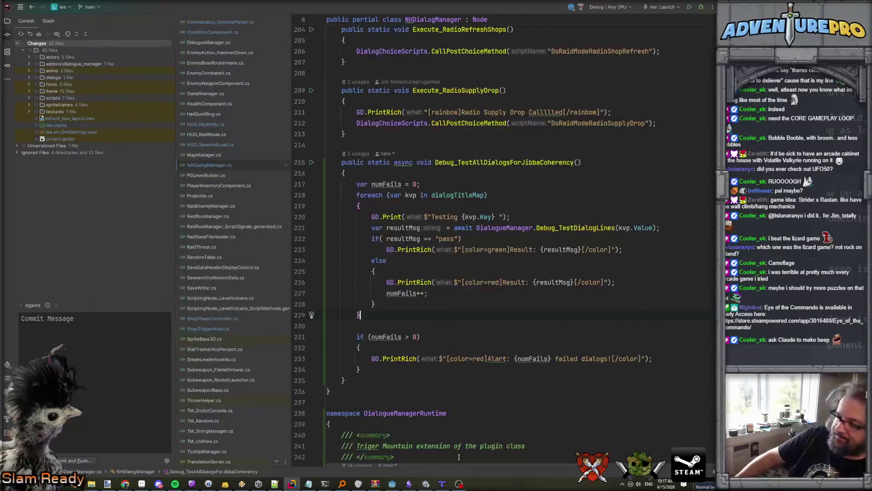
click(430, 485)
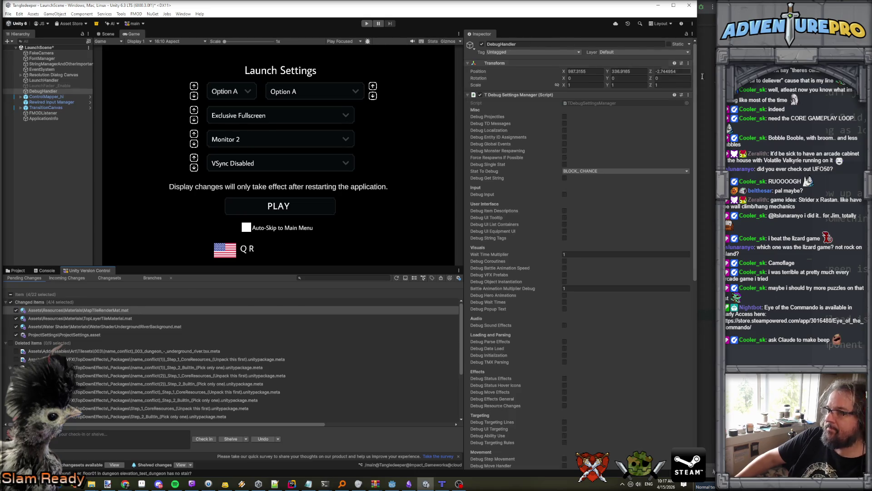
key(alt+Tab)
click(392, 483)
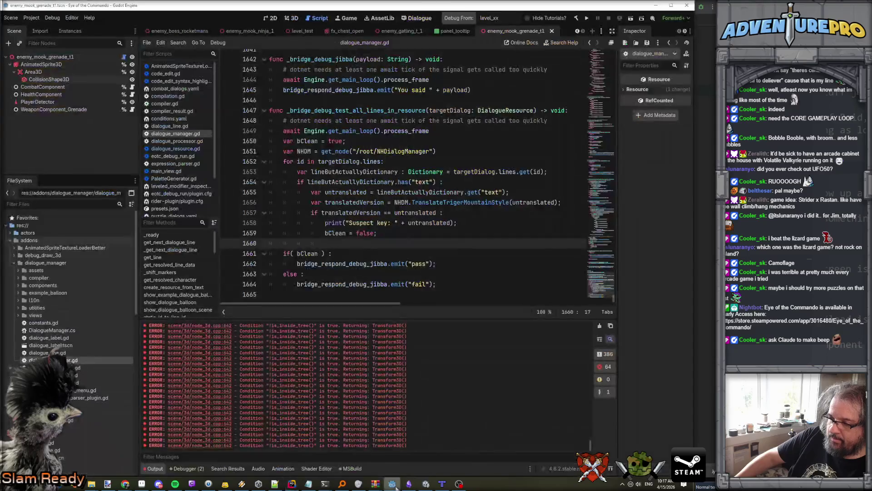
click(458, 17)
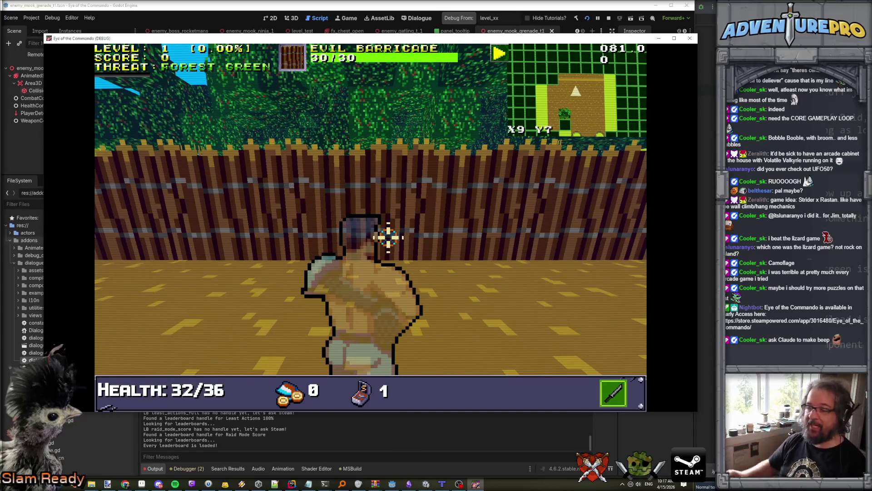
Run TESTDIALOGS in the debug console, correcting the typo, and check the Output panel
key(grave)
text(testdialog)
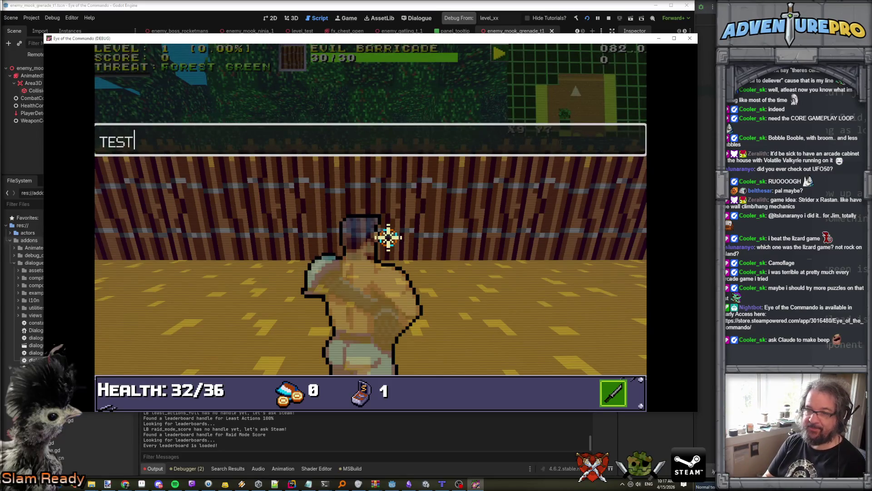
key(Return)
key(Up)
text(s)
key(Return)
key(grave)
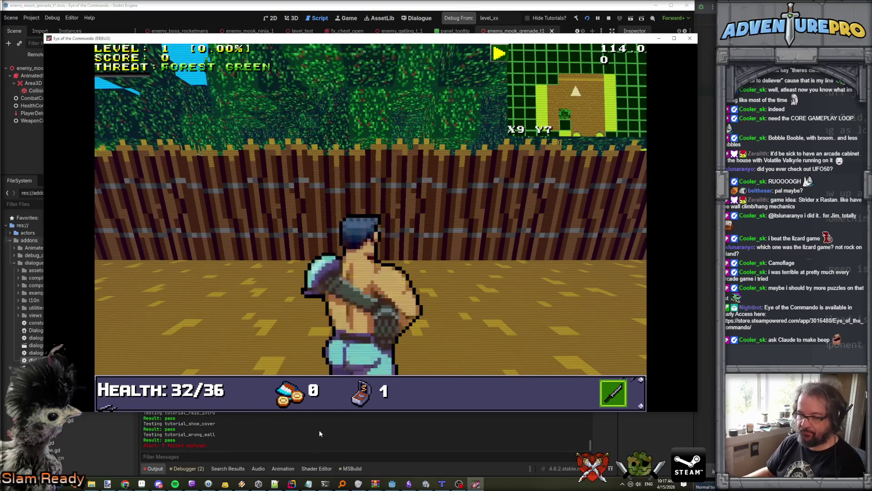
click(313, 429)
scroll(272, 409, up, 10)
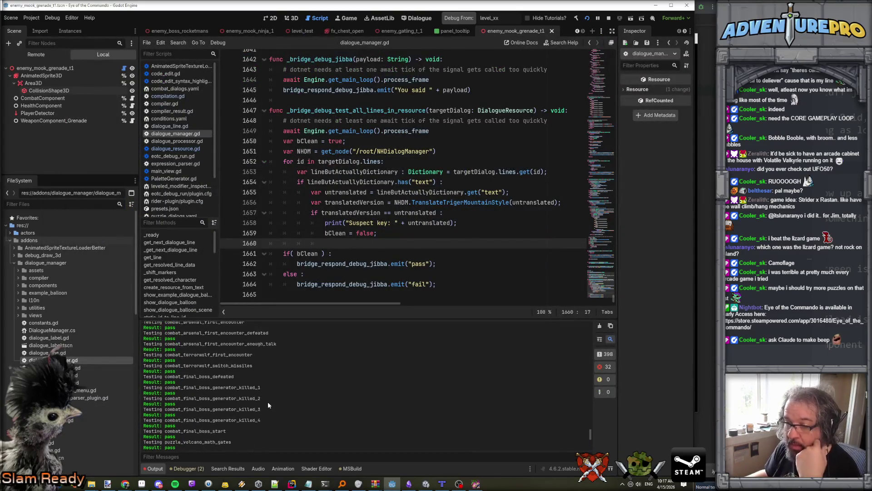
Review the Suspect key entries in the Output log, then switch to the Dialogue workspace
scroll(268, 401, up, 10)
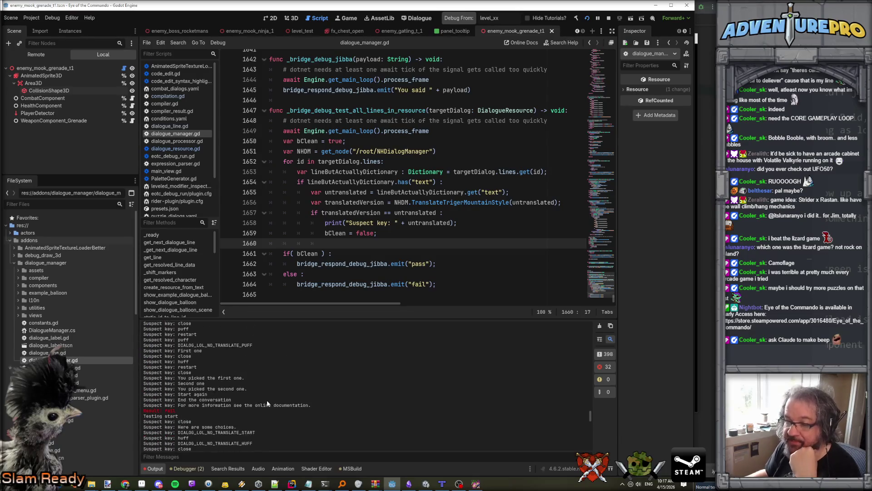
scroll(267, 400, down, 3)
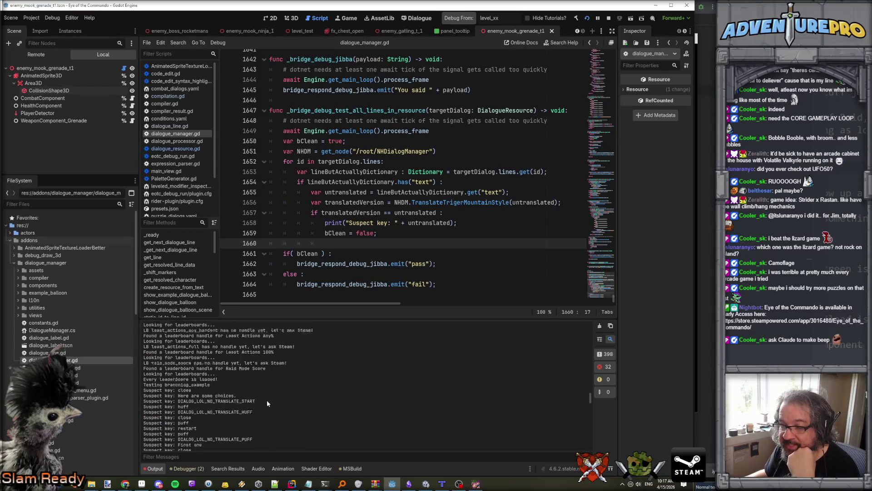
scroll(266, 404, down, 6)
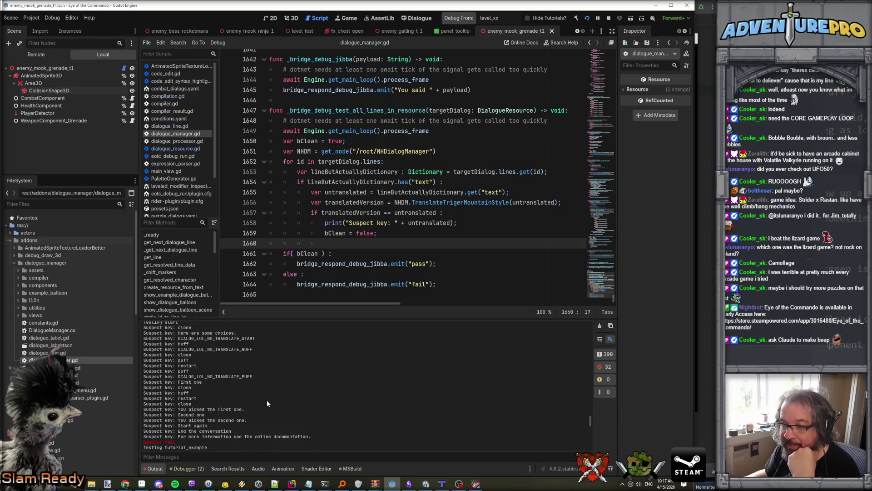
scroll(267, 402, down, 5)
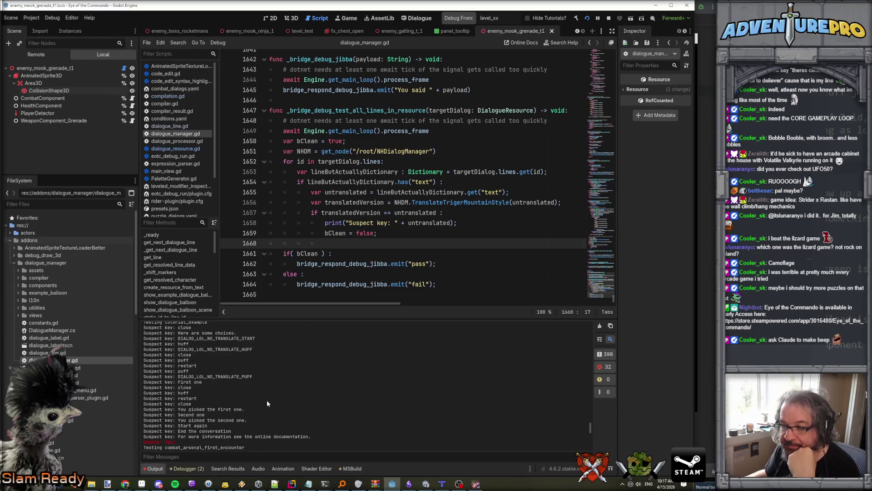
scroll(267, 403, up, 3)
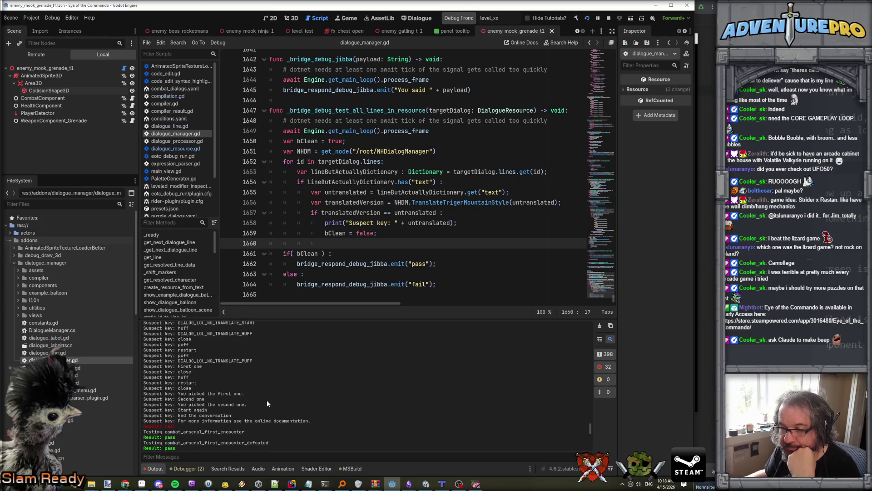
scroll(267, 403, up, 4)
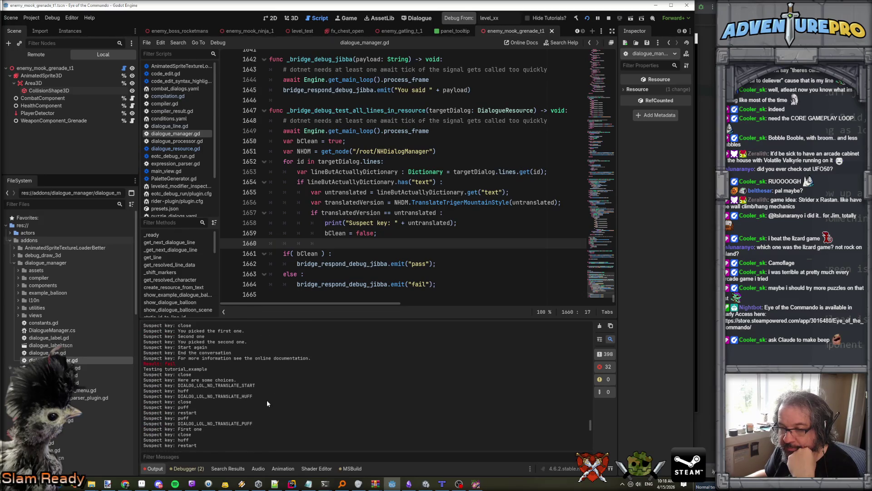
scroll(268, 403, down, 3)
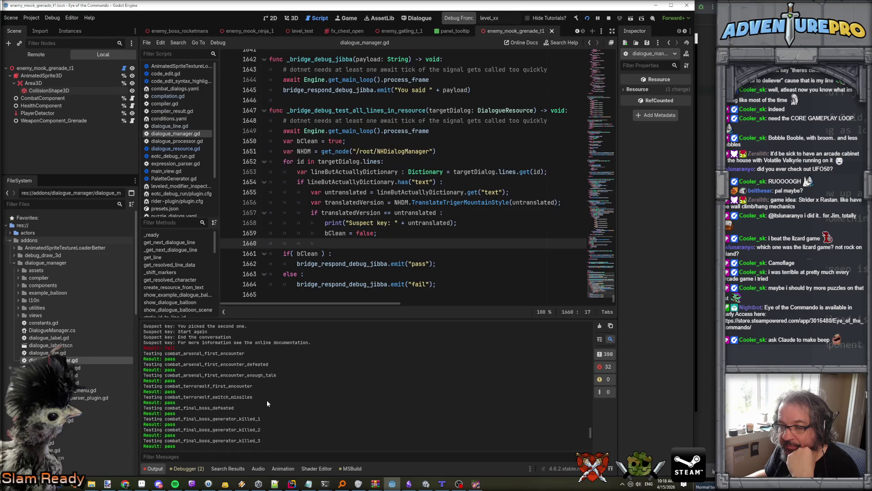
scroll(267, 403, down, 10)
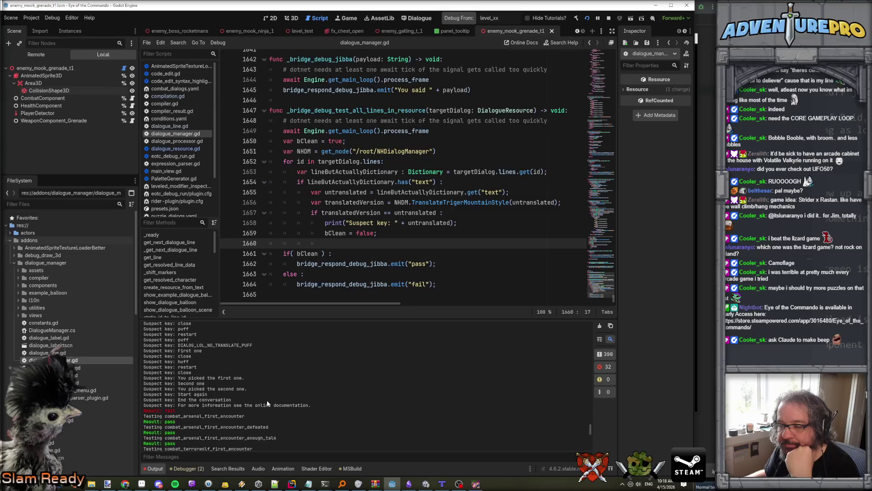
scroll(266, 400, up, 5)
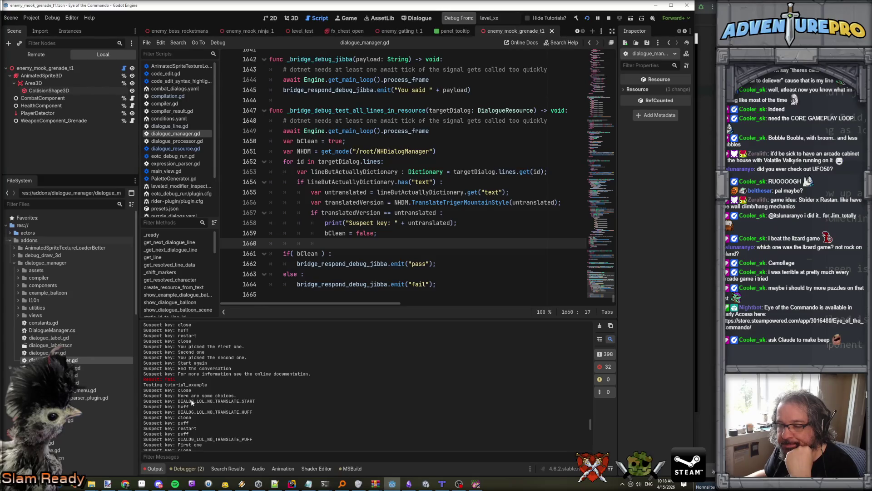
scroll(191, 402, up, 3)
scroll(191, 399, up, 10)
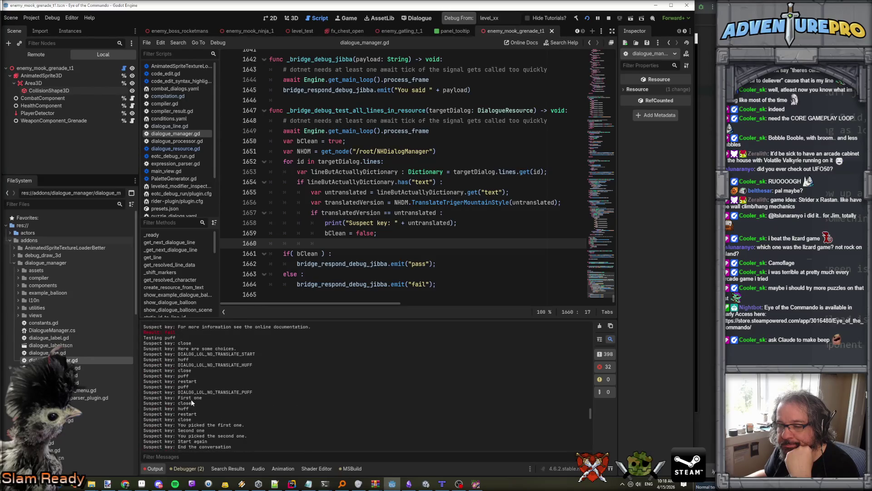
scroll(190, 399, up, 5)
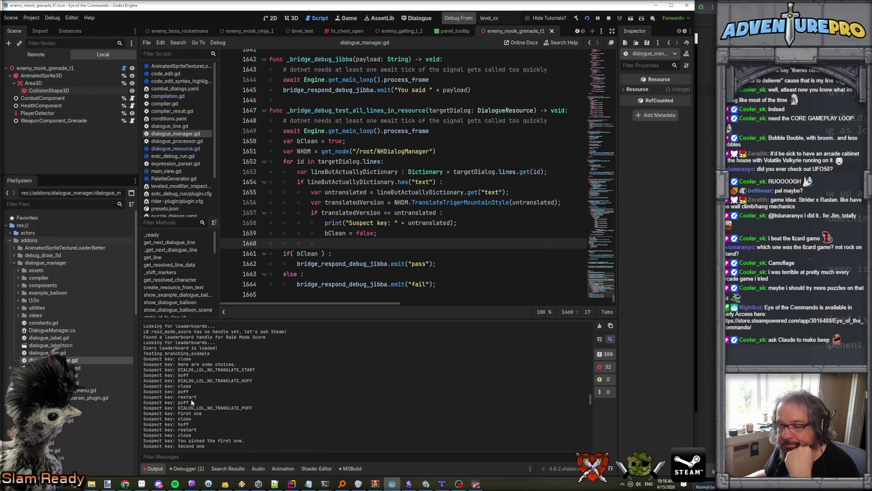
scroll(191, 398, down, 5)
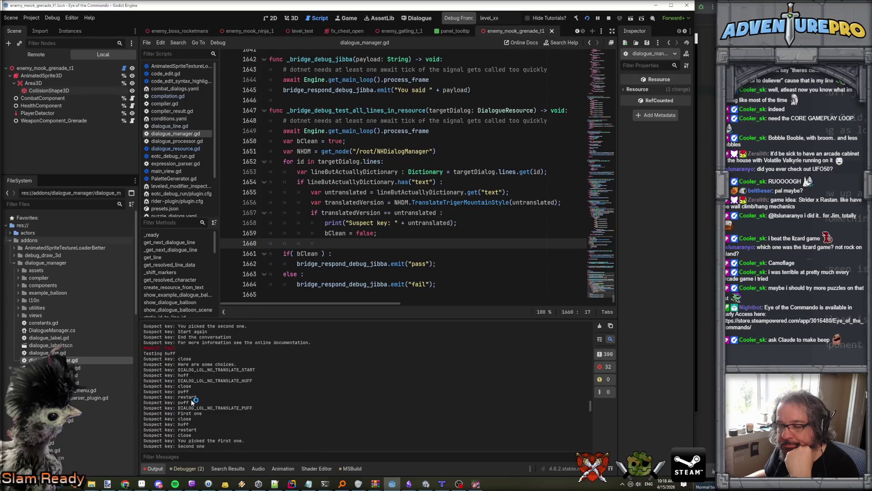
scroll(200, 402, down, 3)
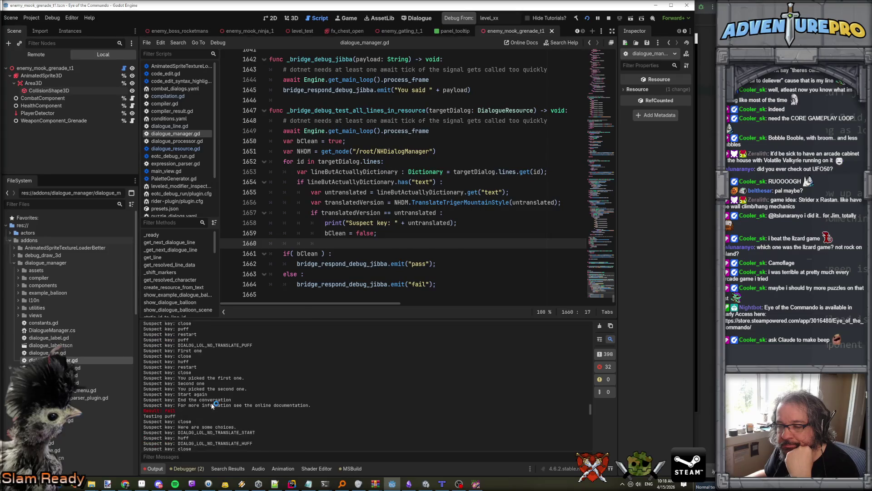
scroll(212, 405, down, 3)
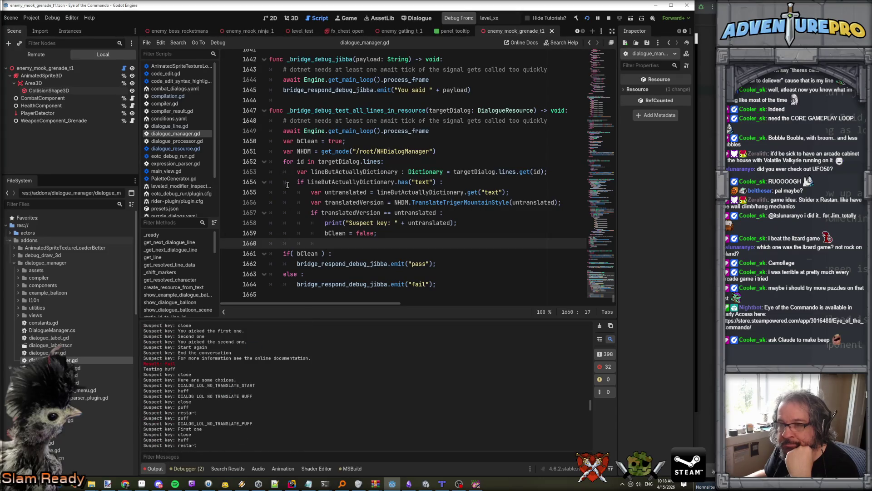
click(417, 18)
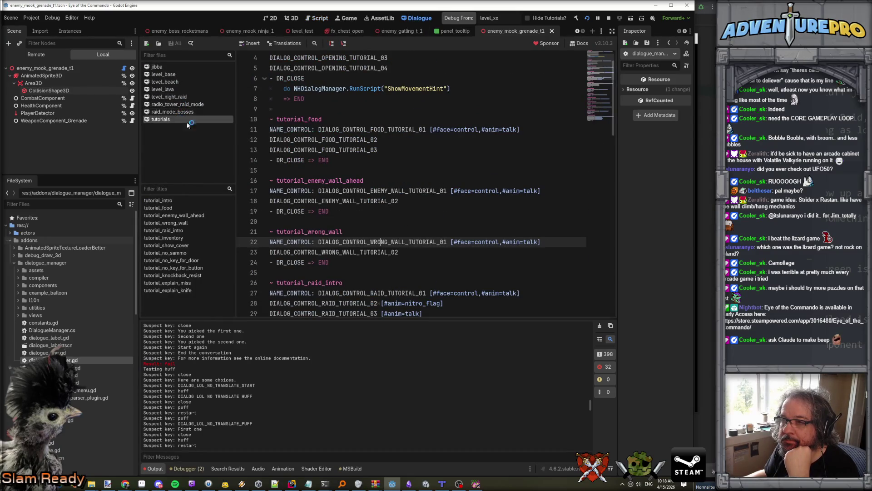
Open the jibba dialogue file and place the cursor on line 27 in branching_example
scroll(289, 184, up, 2)
scroll(289, 183, down, 20)
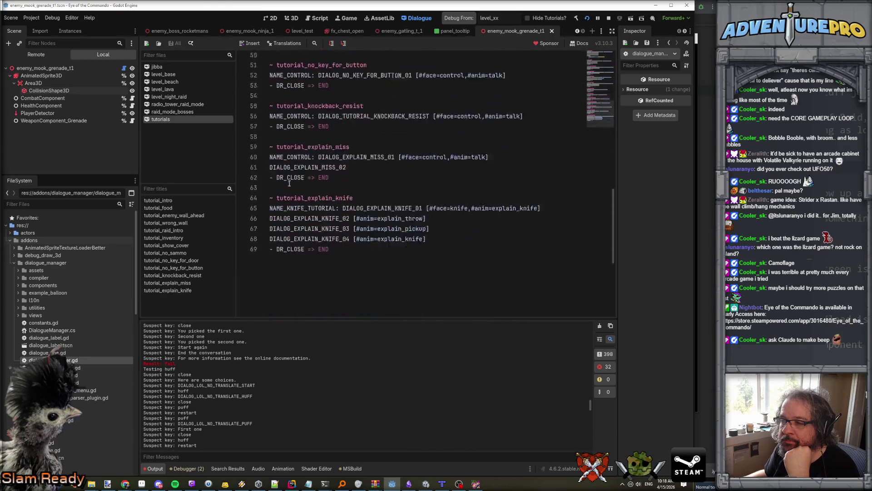
click(169, 68)
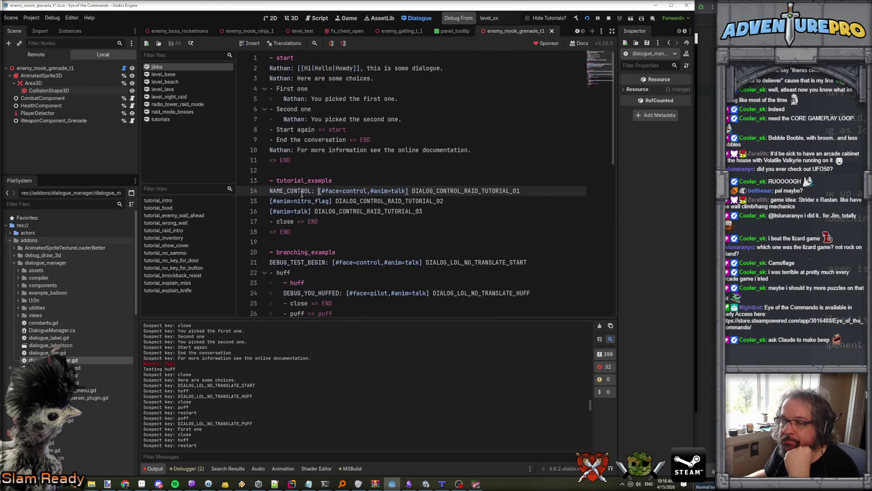
scroll(309, 160, down, 4)
scroll(308, 160, up, 1)
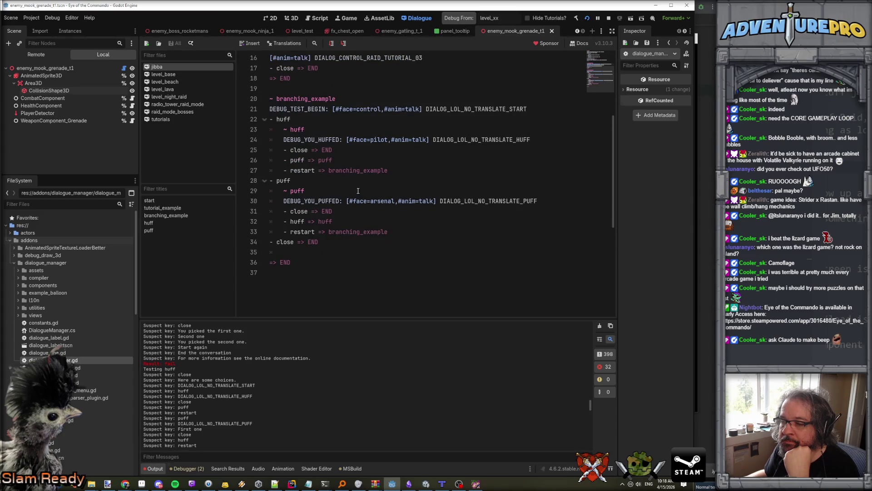
scroll(360, 196, down, 1)
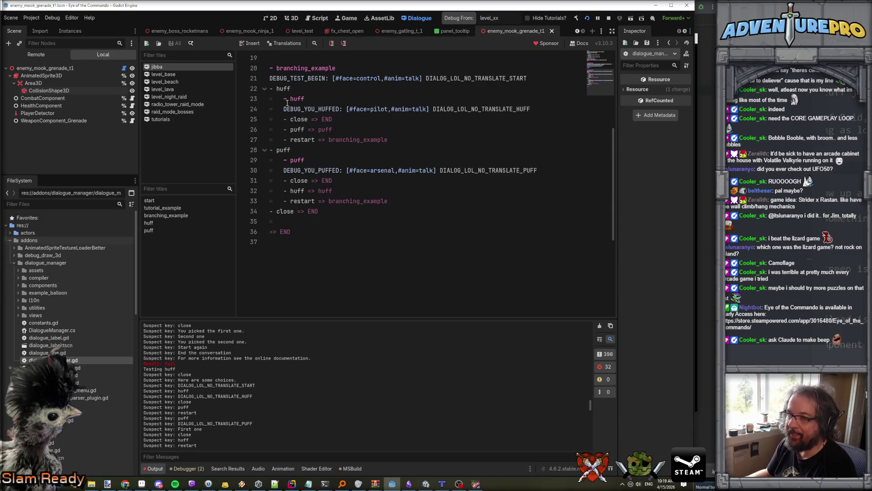
click(304, 140)
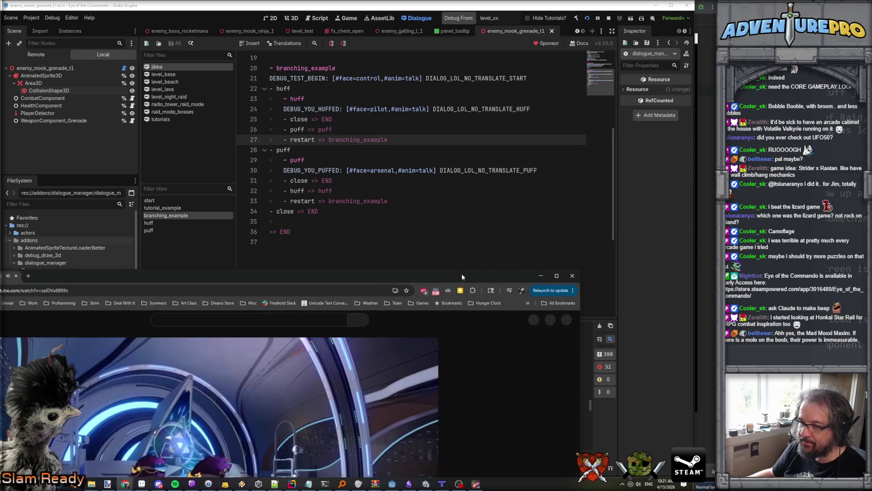
Jump the Himeko Guide video to its Kit Overview chapter, then close the tab
key(alt+Tab)
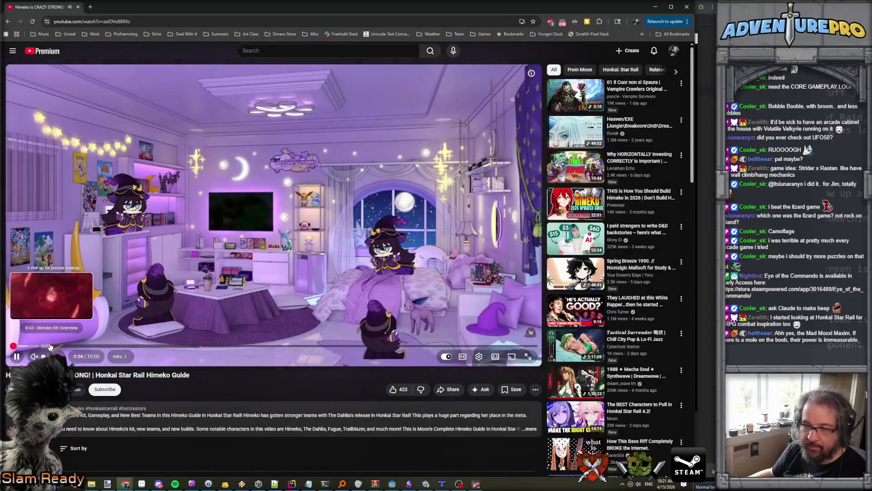
click(49, 346)
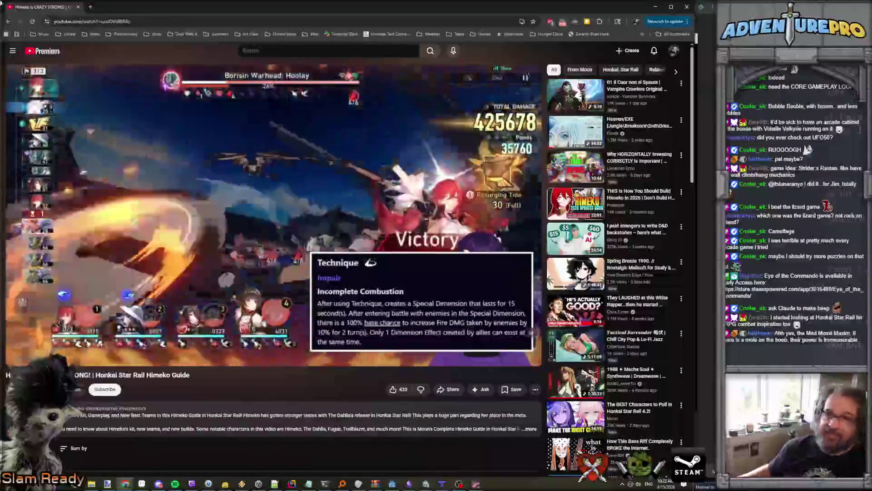
click(79, 8)
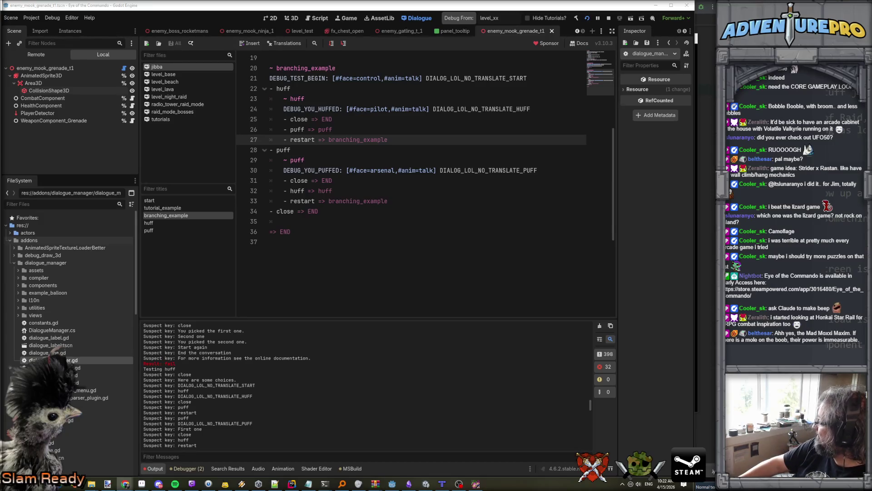
key(alt+Tab)
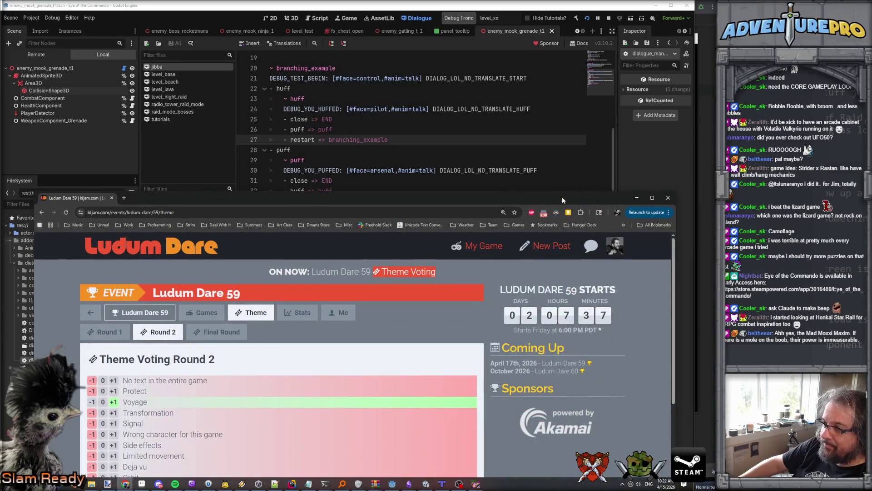
Maximize the browser and browse the Ludum Dare 59 Round 1, Round 2 and Final Round theme lists
double_click(562, 197)
click(96, 144)
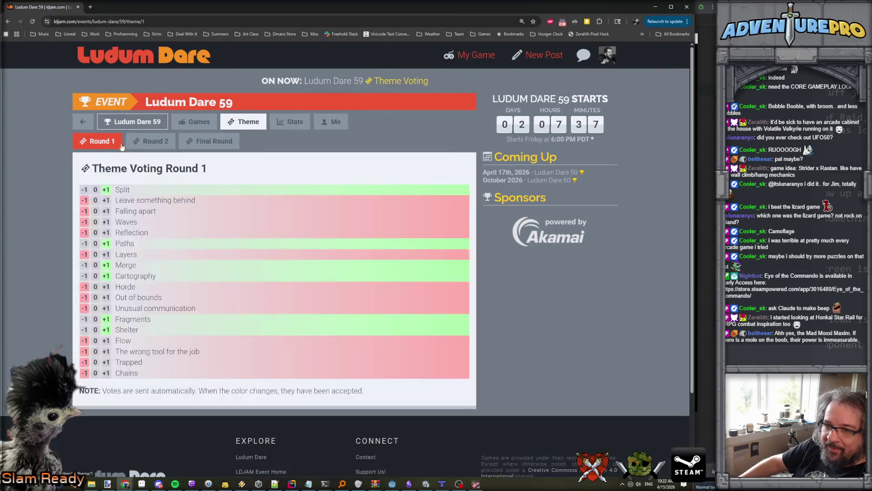
click(144, 145)
click(208, 143)
click(157, 145)
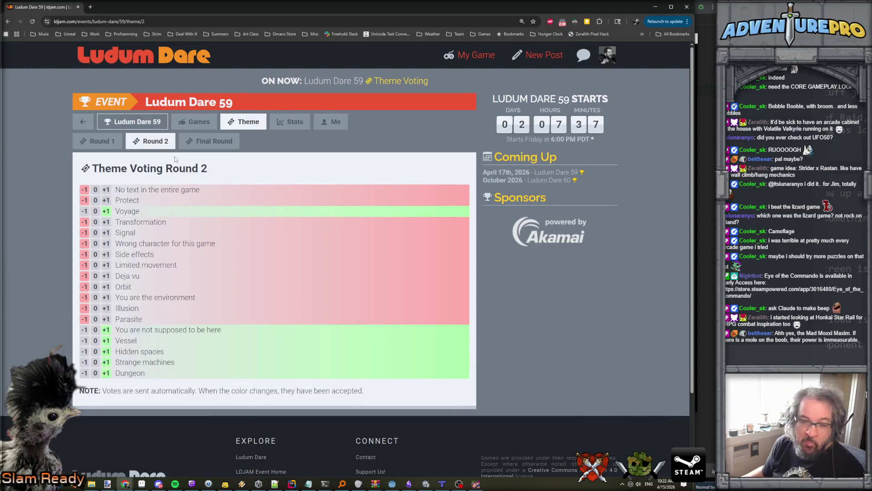
click(98, 141)
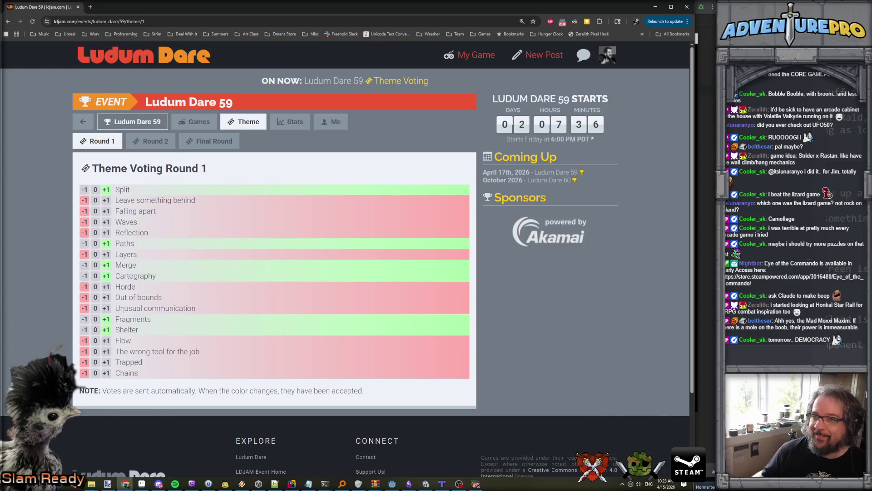
key(alt+Tab)
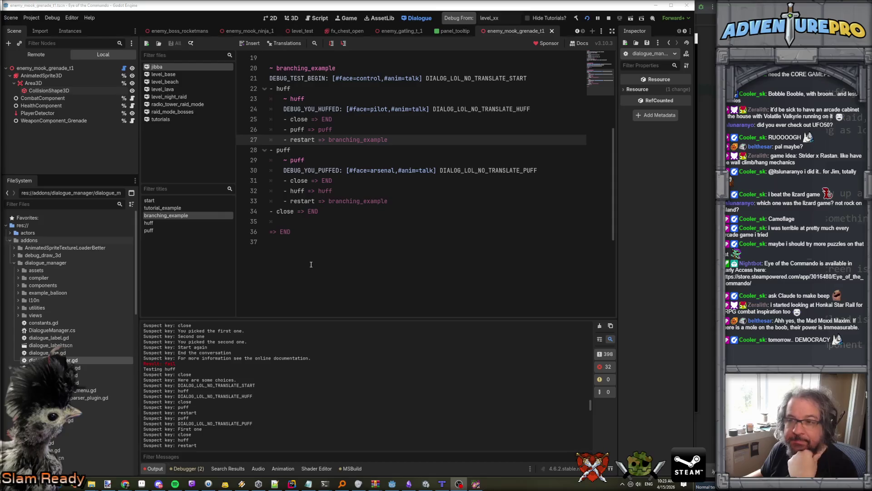
click(350, 219)
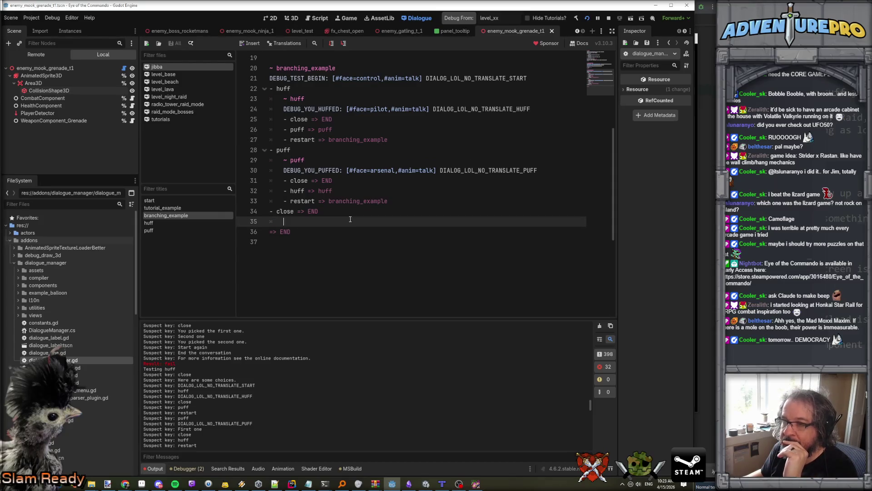
scroll(350, 220, up, 5)
scroll(350, 220, down, 4)
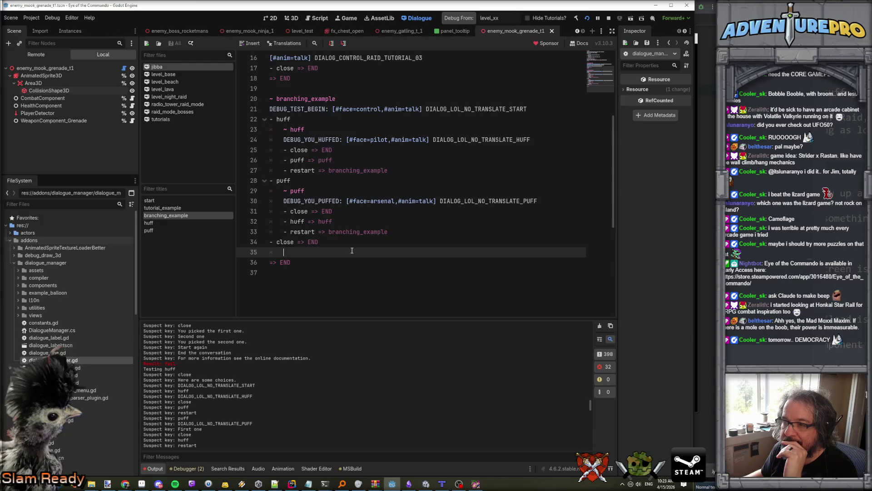
scroll(355, 229, up, 5)
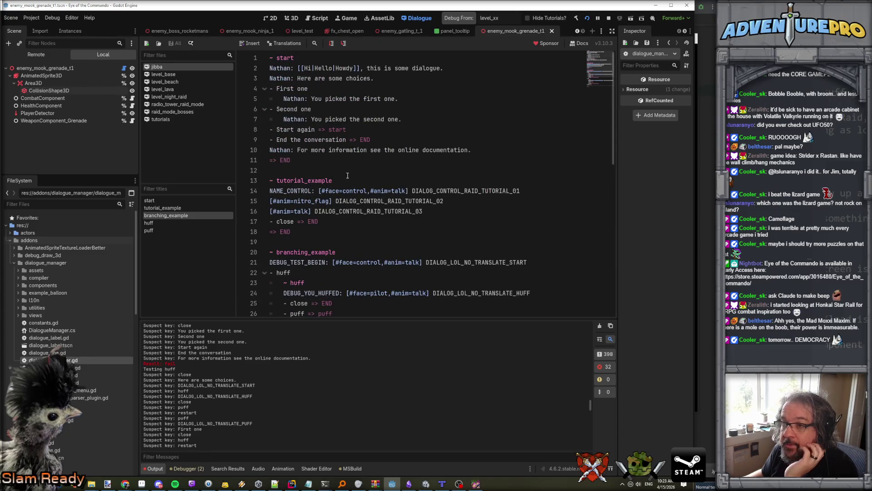
scroll(346, 179, down, 3)
scroll(345, 179, up, 3)
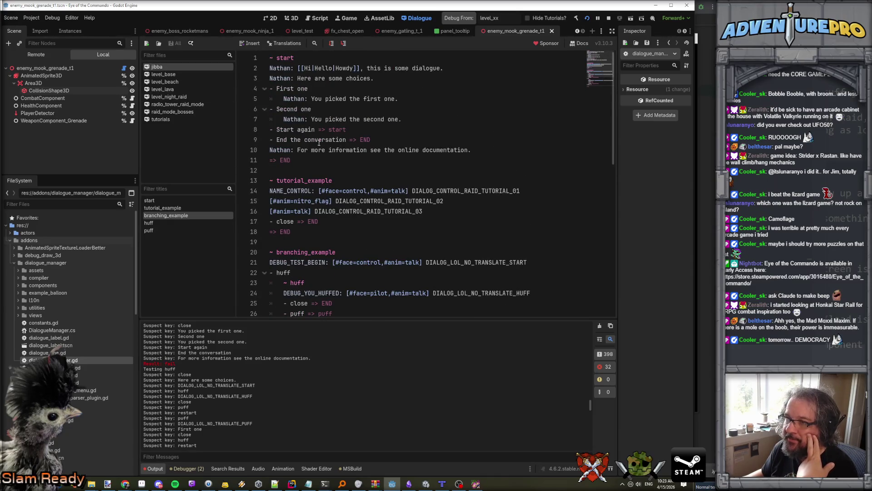
scroll(318, 143, down, 8)
scroll(319, 143, up, 8)
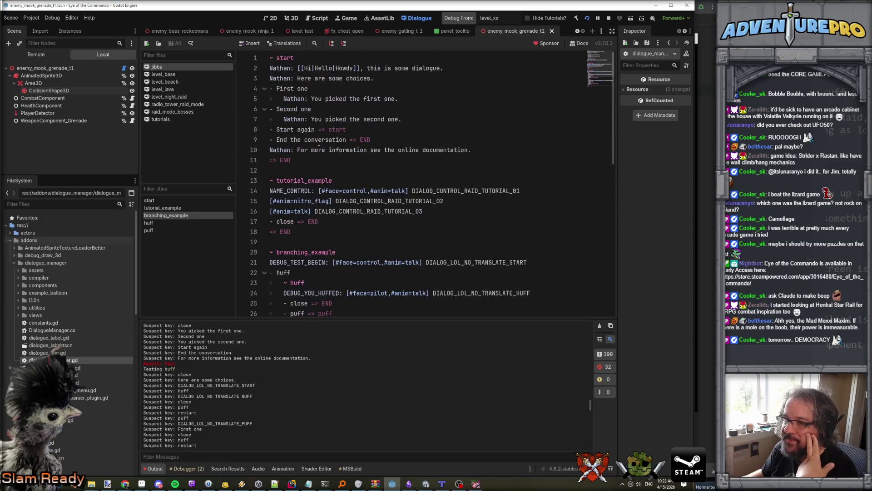
scroll(319, 143, down, 1)
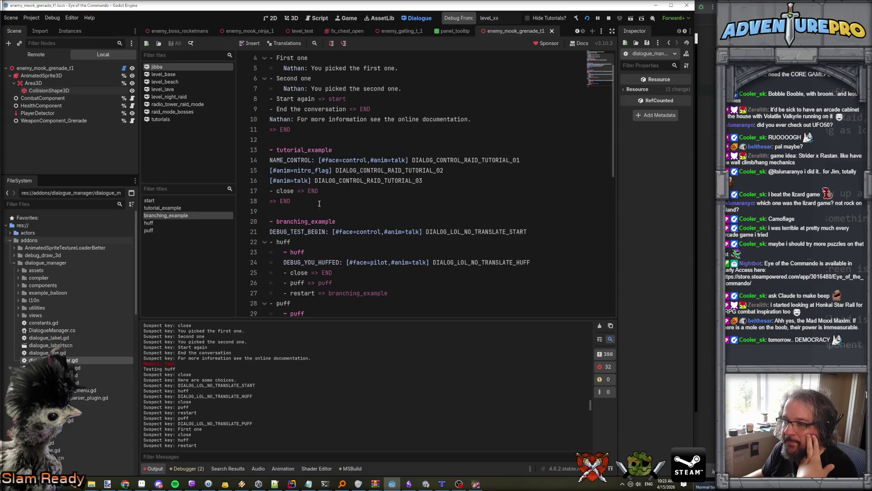
scroll(319, 203, down, 1)
scroll(321, 210, down, 2)
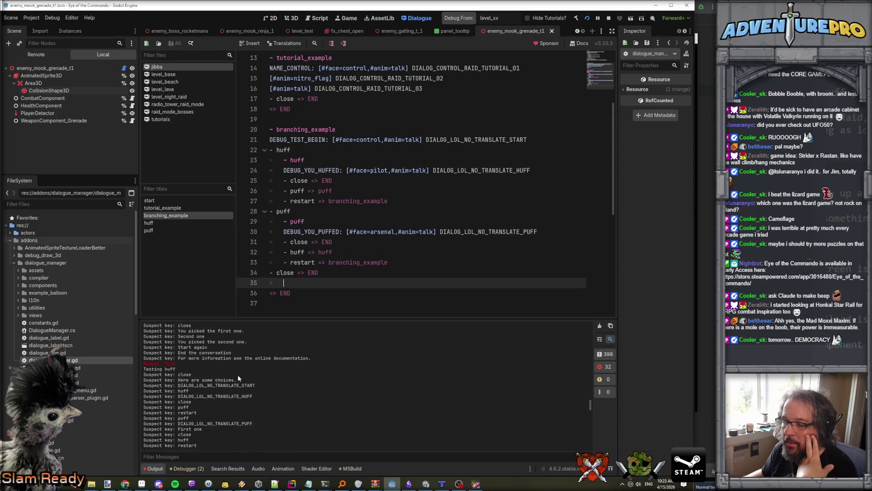
drag(589, 409, 590, 445)
scroll(262, 385, up, 10)
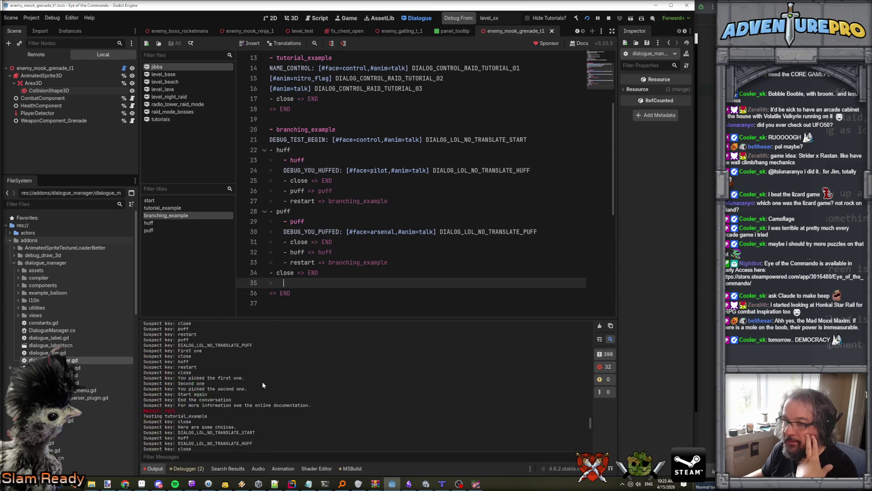
scroll(263, 385, down, 1)
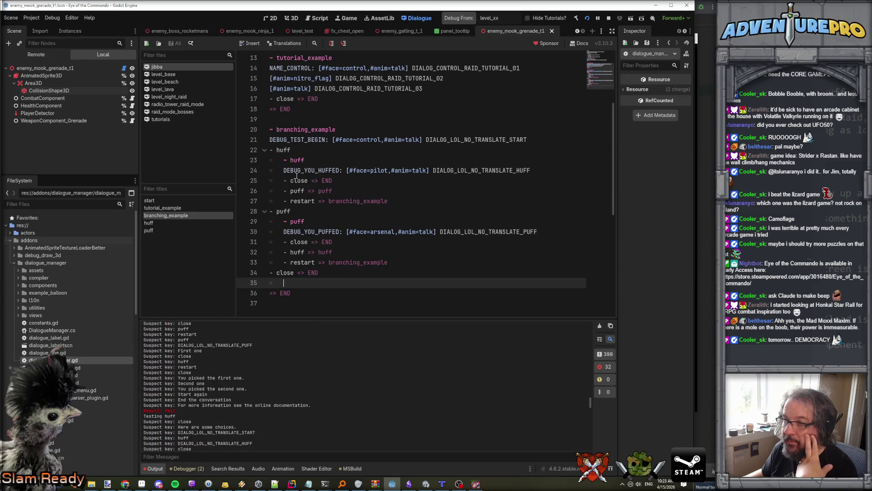
click(295, 129)
key(Down)
key(Down)
key(Down)
click(298, 221)
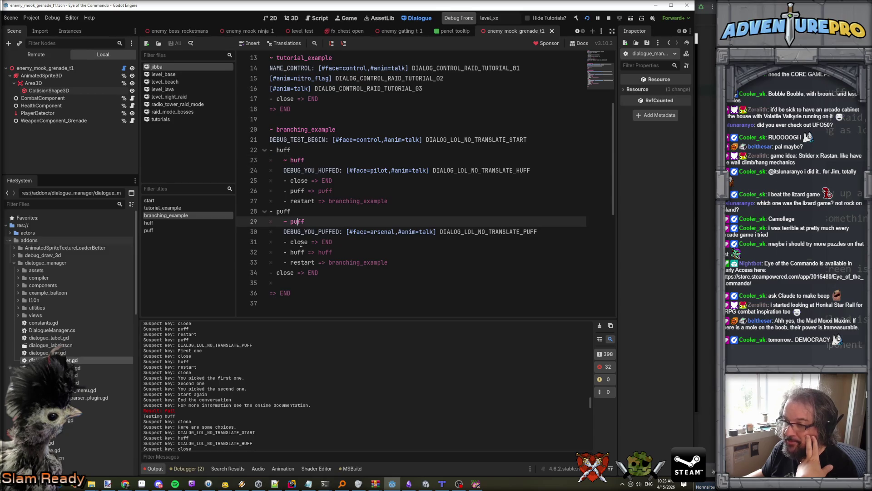
scroll(301, 236, up, 4)
click(305, 180)
click(288, 58)
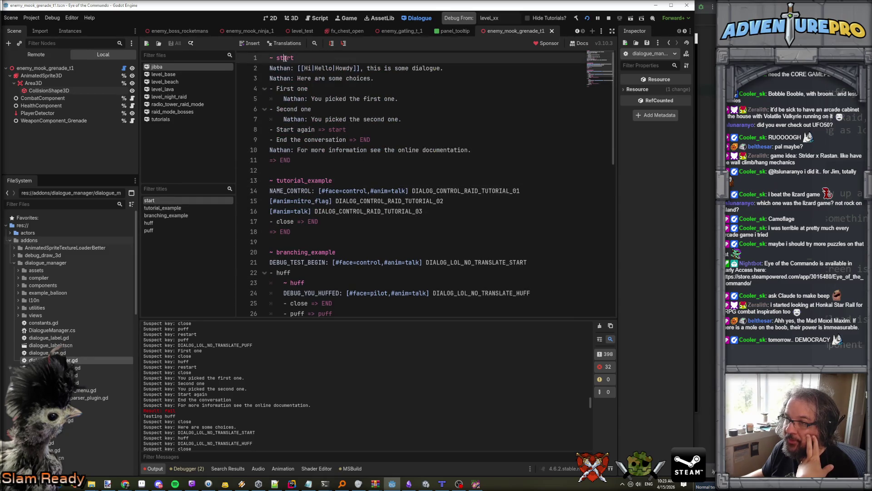
scroll(318, 177, down, 4)
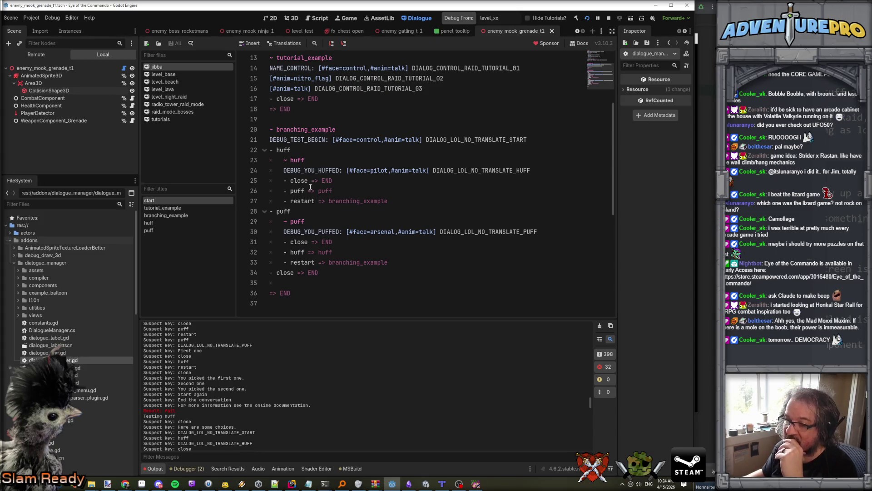
click(298, 160)
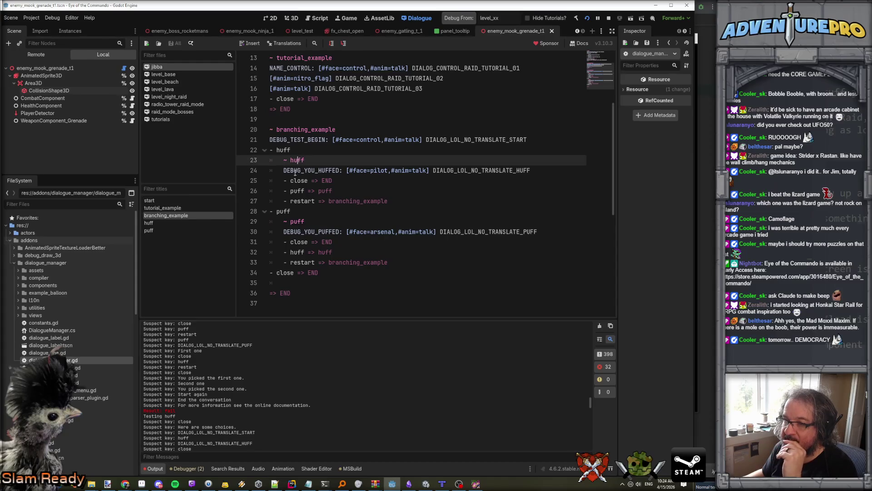
double_click(294, 130)
double_click(297, 160)
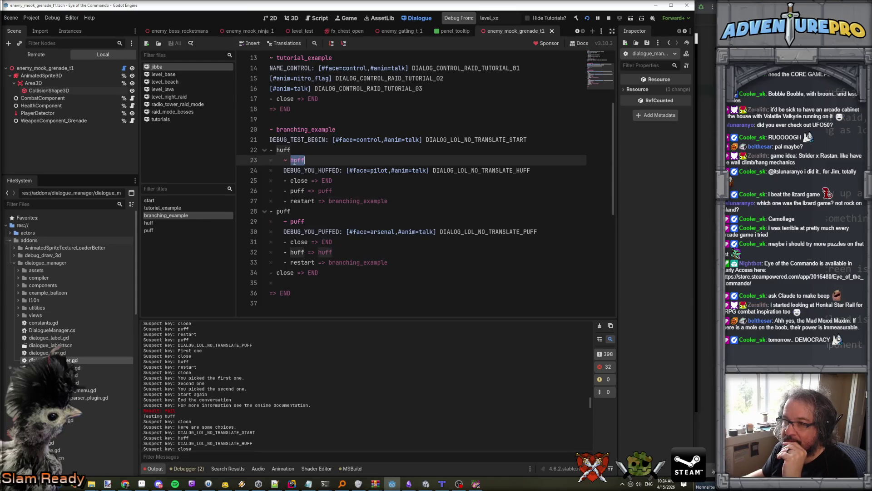
double_click(296, 221)
double_click(303, 130)
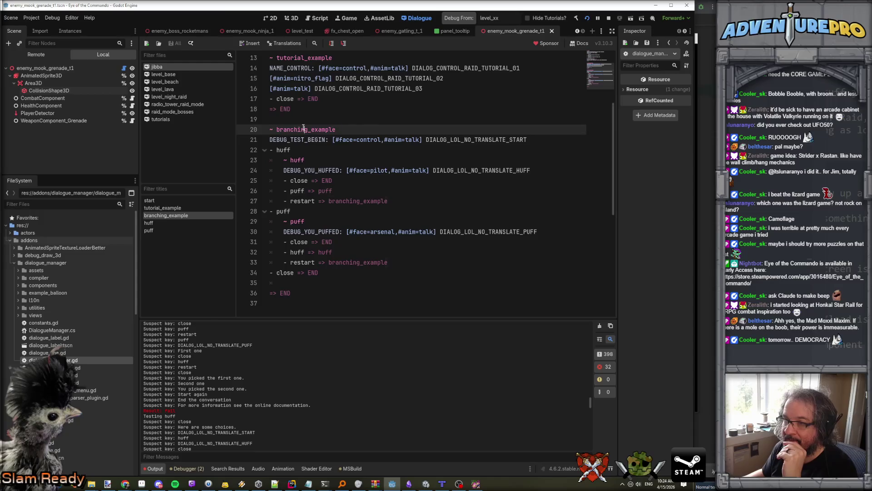
Review the branching_example, huff and puff title lines and the puff branch's options
scroll(247, 404, up, 5)
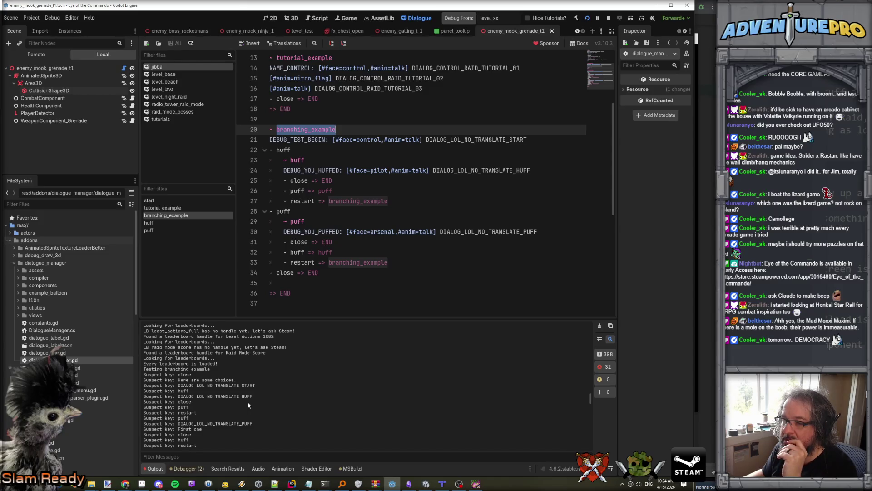
scroll(306, 279, up, 4)
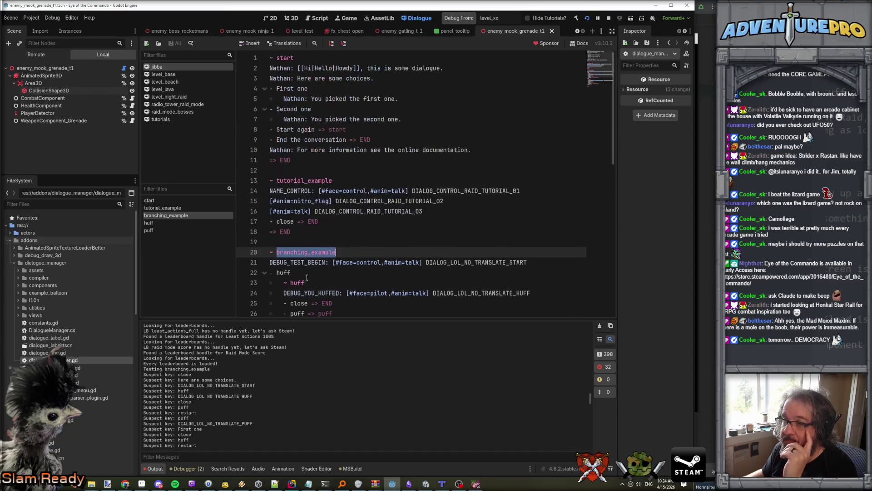
scroll(306, 277, down, 4)
click(343, 129)
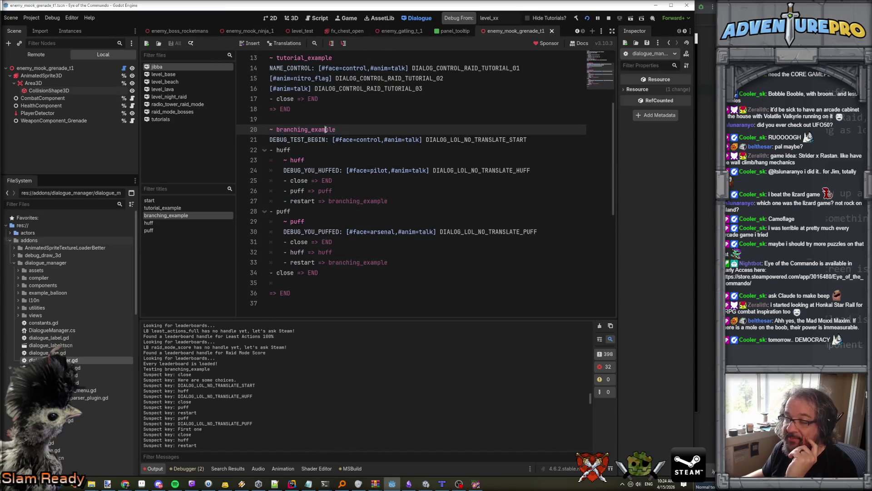
drag(343, 129, 269, 129)
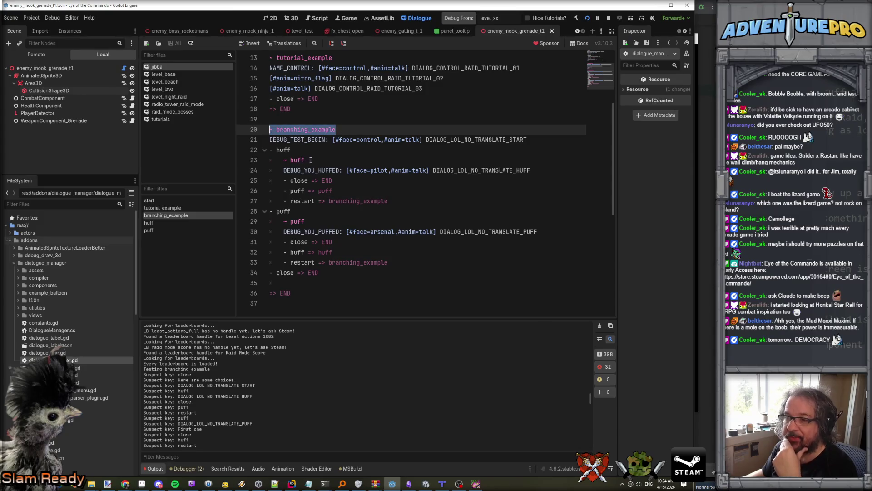
drag(305, 160, 280, 161)
drag(306, 222, 283, 222)
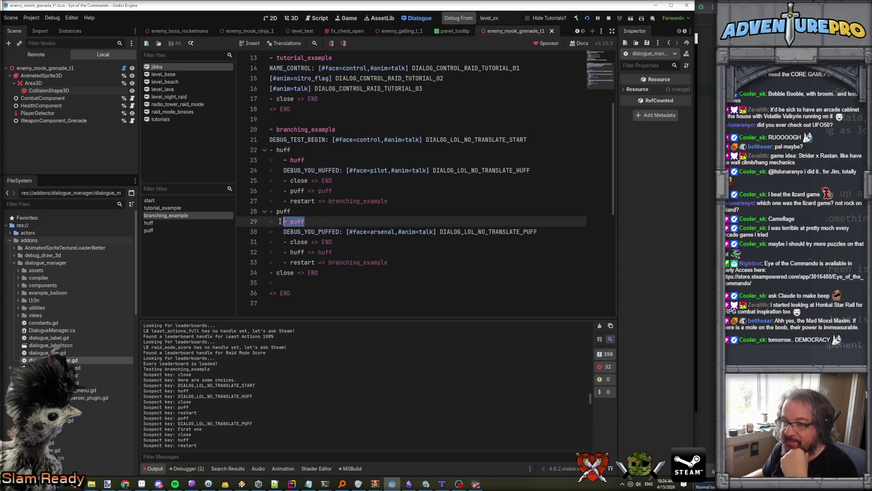
click(316, 231)
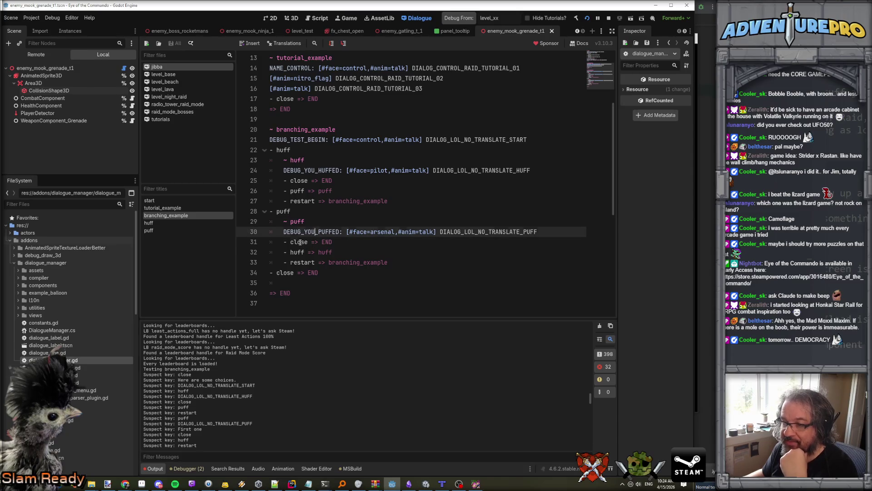
click(301, 263)
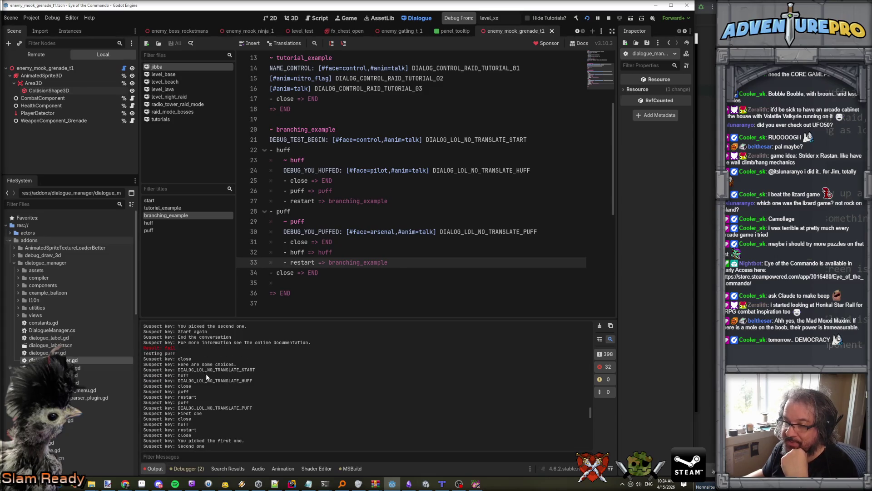
click(309, 222)
key(shift+Home)
click(323, 242)
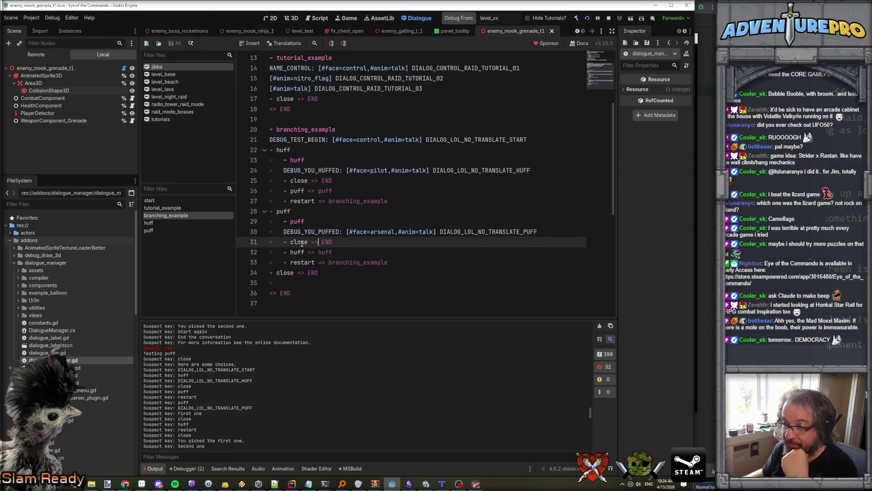
click(312, 252)
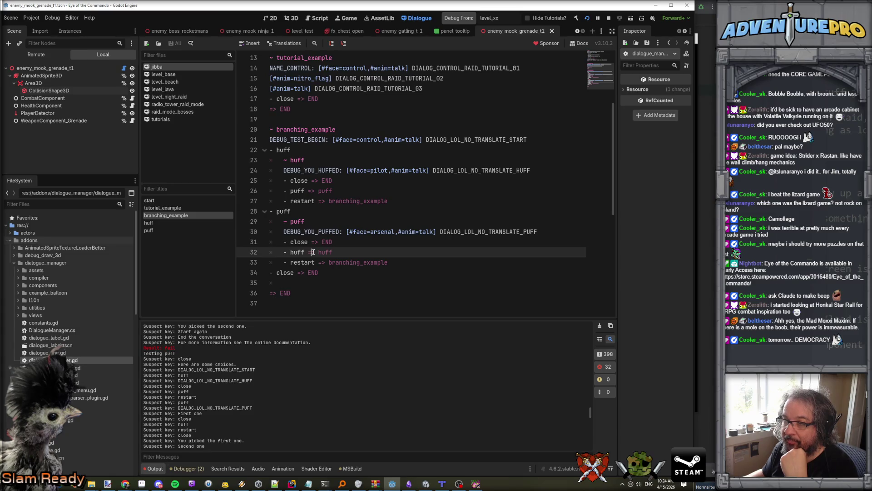
Retype 'huff' as the huff option's jump target on line 32, then recheck the file while tests rerun
double_click(325, 253)
text(huff)
scroll(312, 238, up, 2)
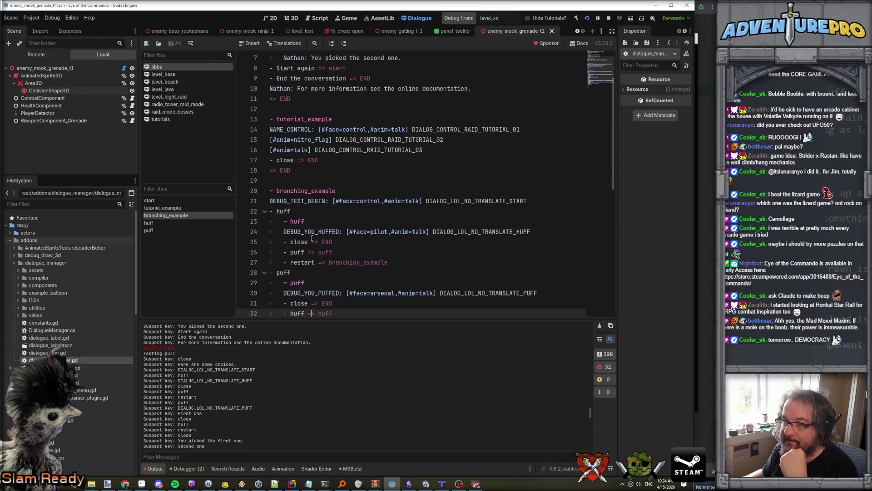
scroll(312, 238, down, 3)
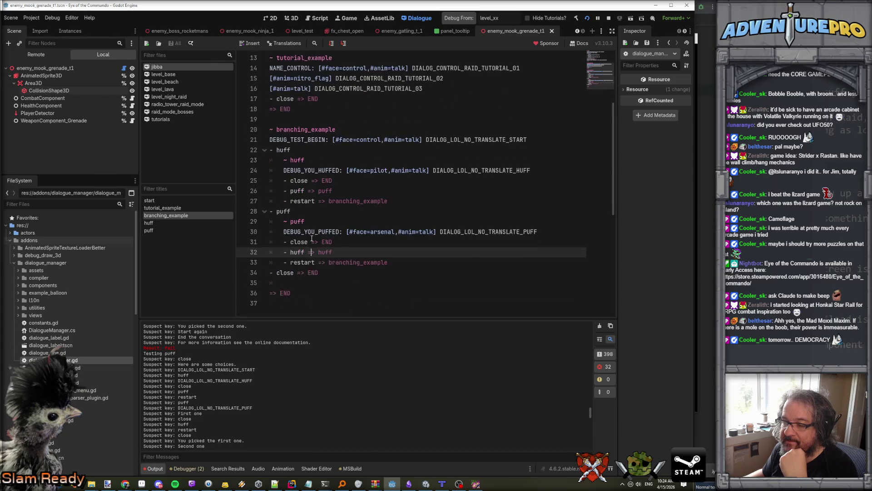
scroll(312, 238, up, 5)
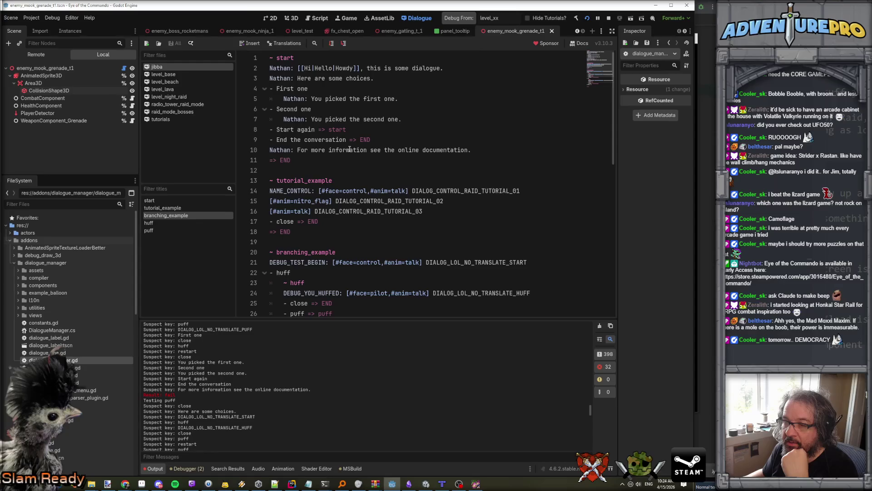
scroll(308, 241, down, 2)
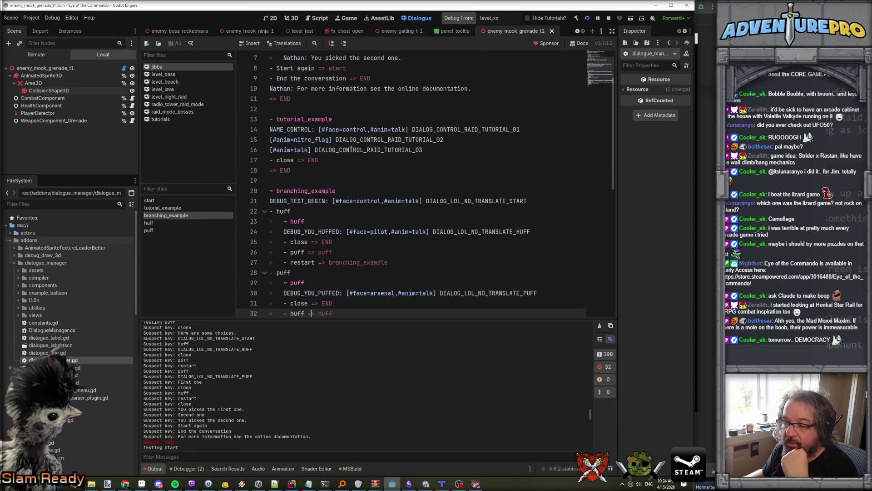
scroll(356, 117, up, 2)
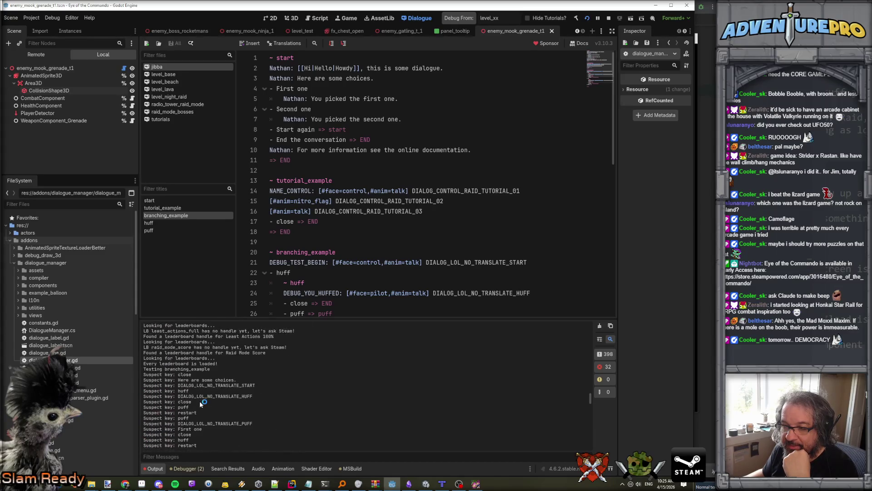
Read through the test Output, selecting combat_arsenal_first_encounter, down to the 5-failed-dialogs alert
scroll(309, 280, down, 3)
click(310, 282)
scroll(309, 279, up, 4)
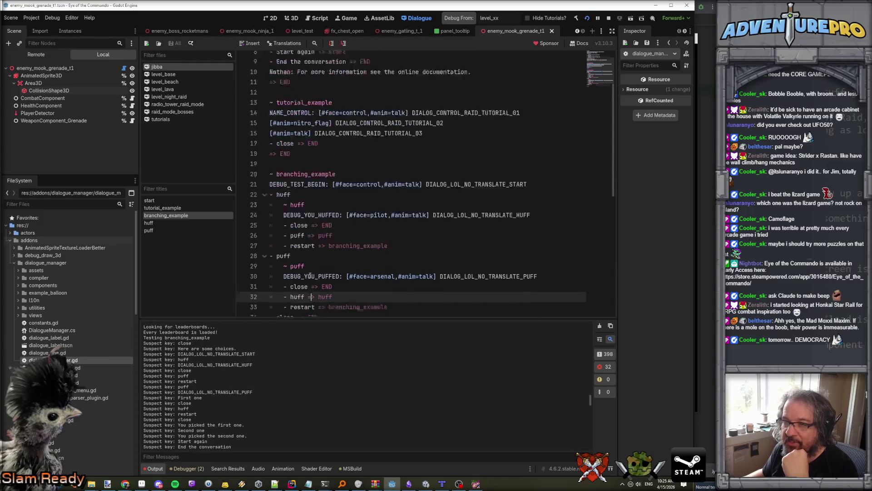
scroll(340, 201, down, 9)
scroll(340, 202, down, 3)
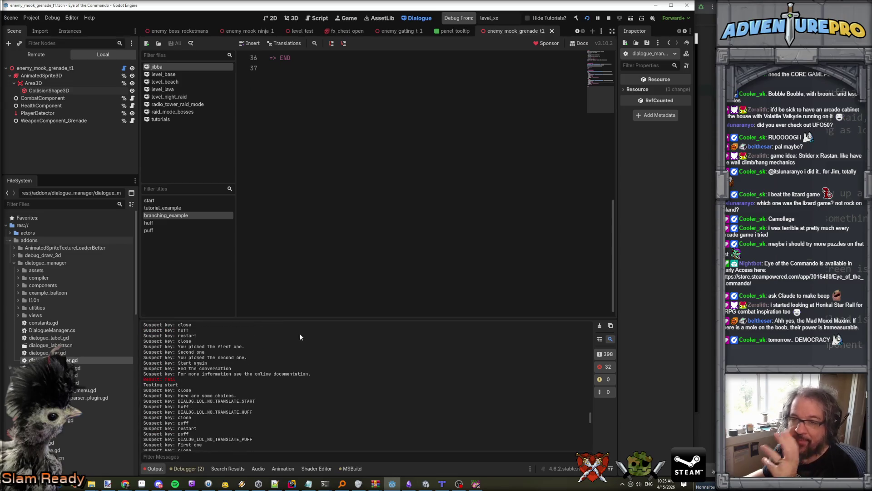
scroll(279, 368, up, 2)
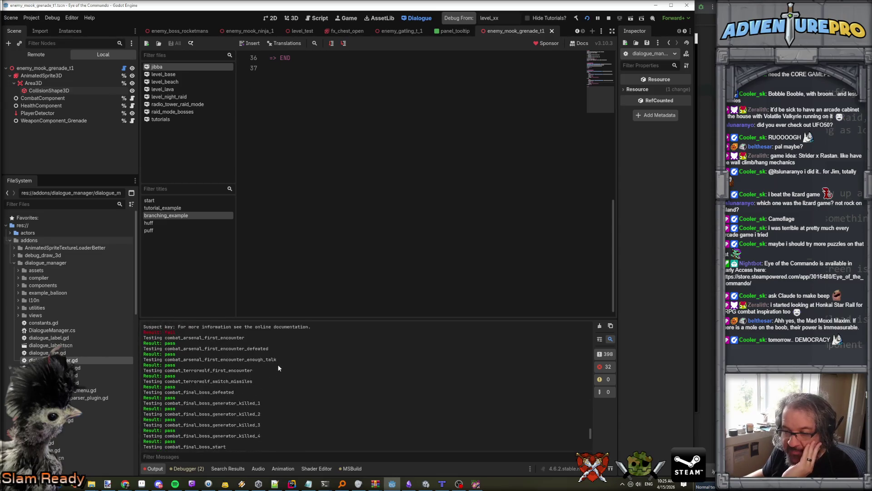
scroll(258, 376, down, 3)
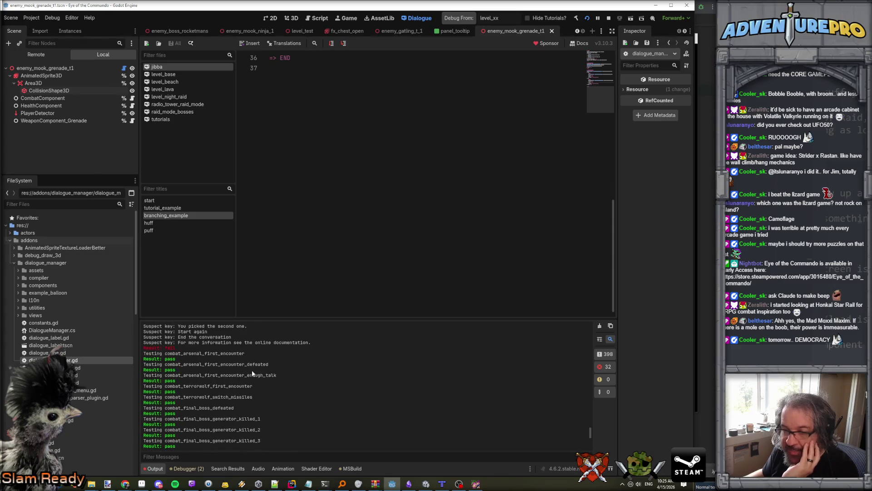
double_click(179, 353)
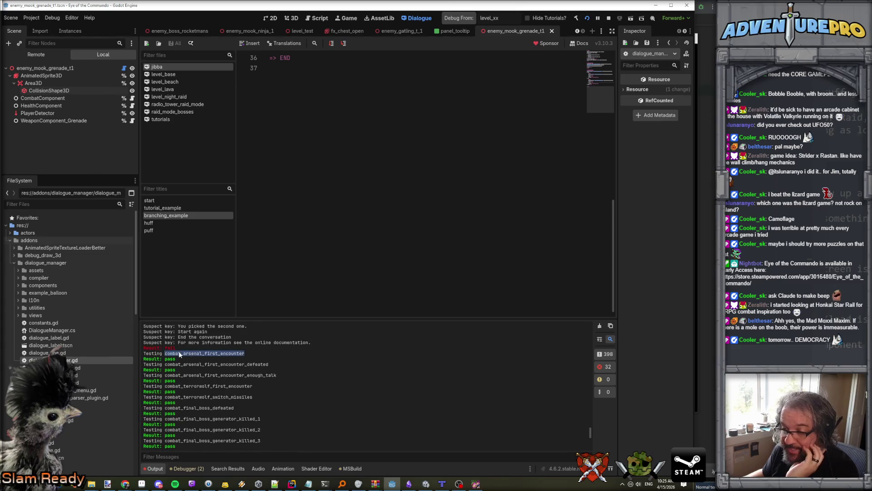
scroll(210, 363, up, 5)
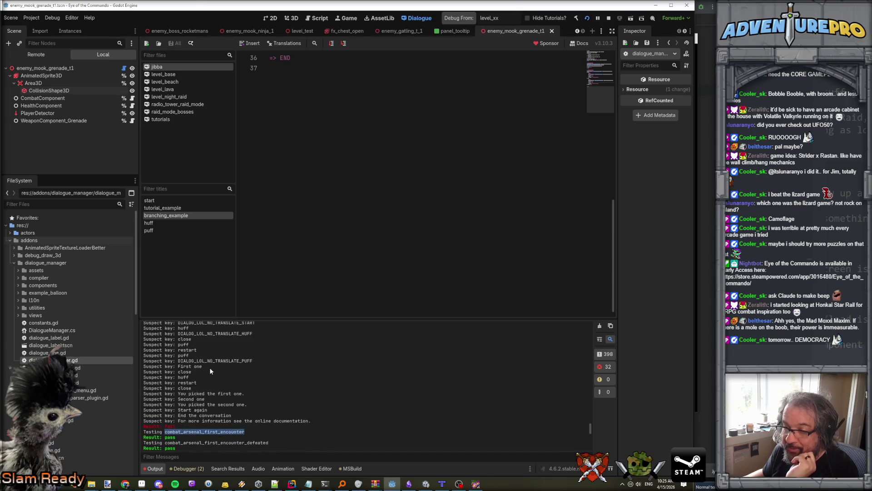
scroll(209, 370, down, 10)
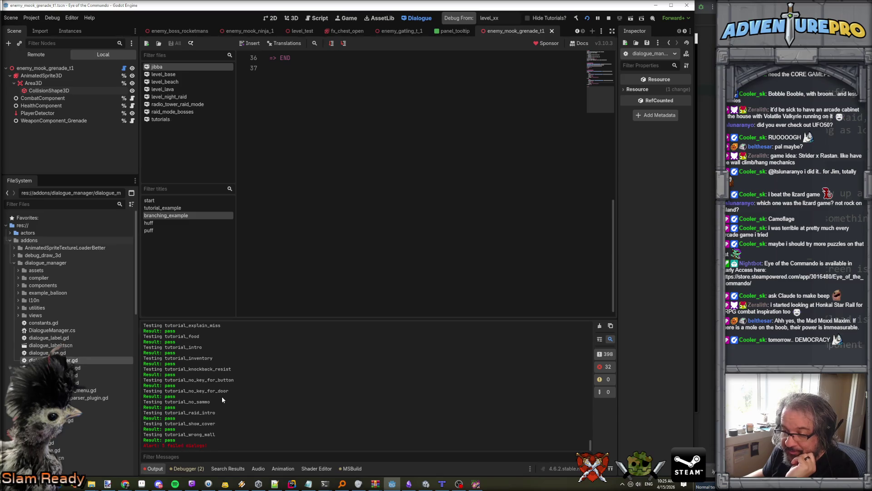
scroll(227, 374, up, 10)
scroll(294, 212, up, 2)
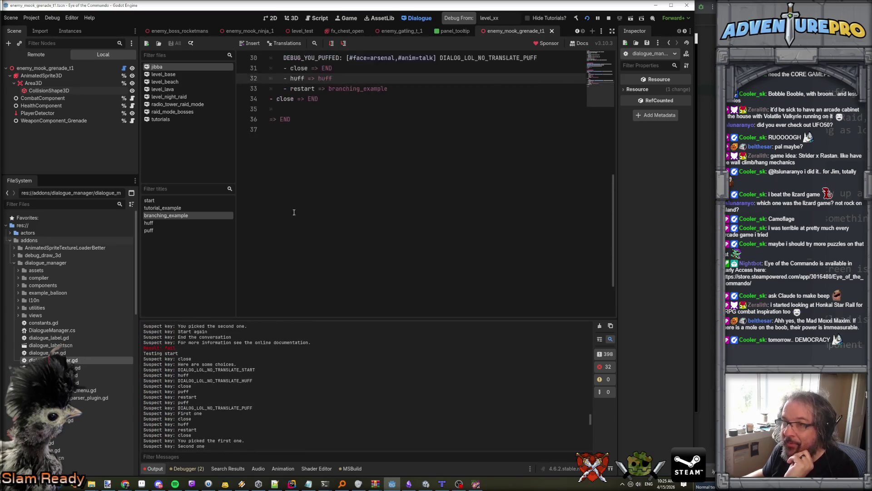
Switch to level_base and back to the jibba dialogue, then select the tutorial_example title
scroll(294, 212, up, 10)
click(180, 73)
click(181, 66)
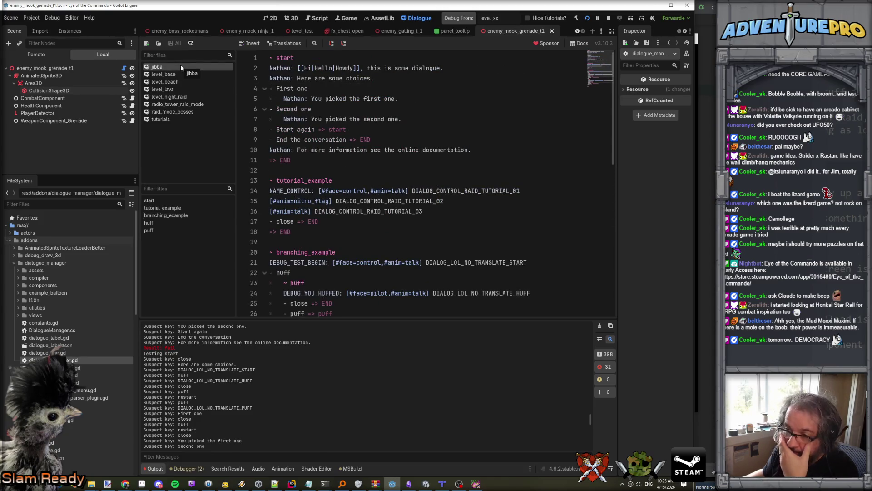
double_click(289, 180)
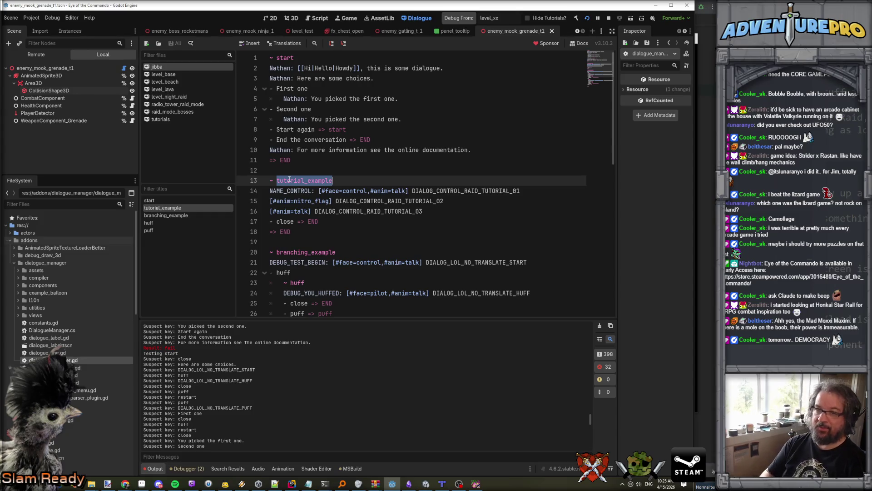
click(175, 207)
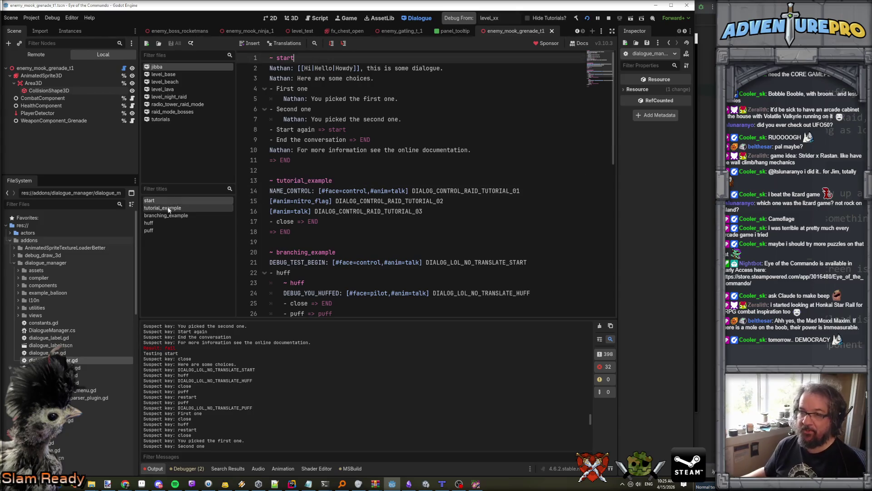
Jump through the branching_example, huff, puff, tutorial_example and start titles, then return to dialogue_manager.gd
click(168, 215)
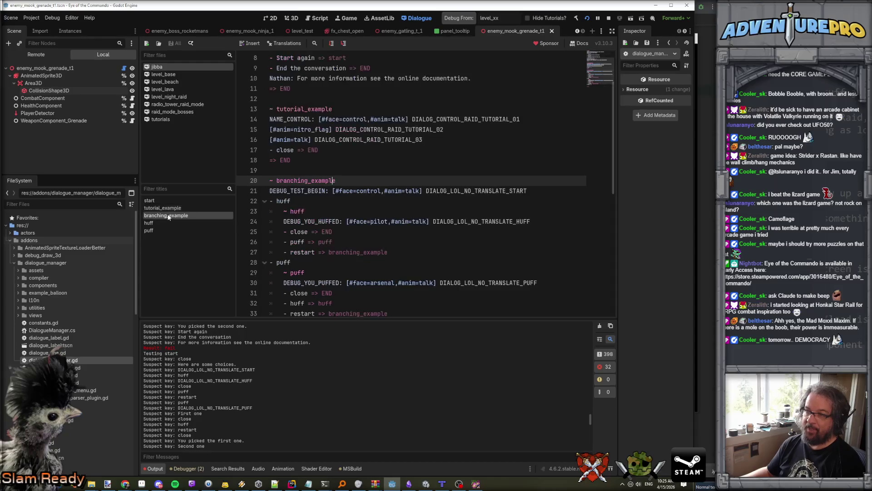
click(149, 222)
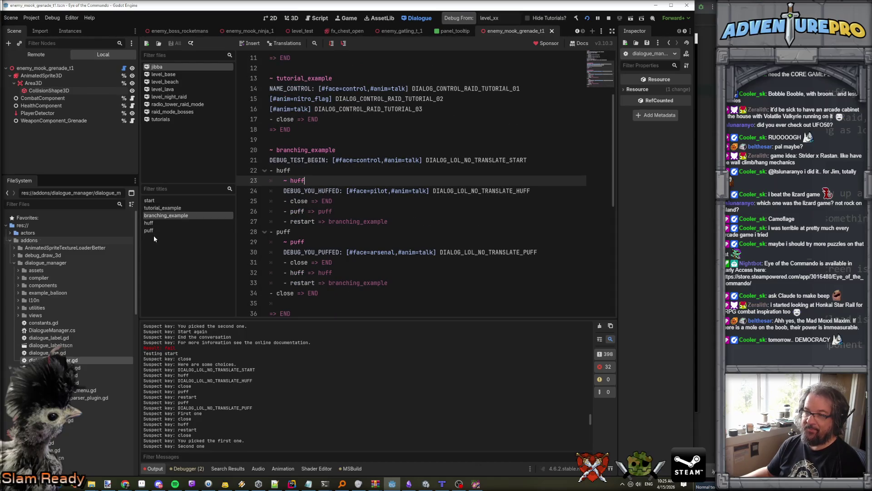
click(151, 230)
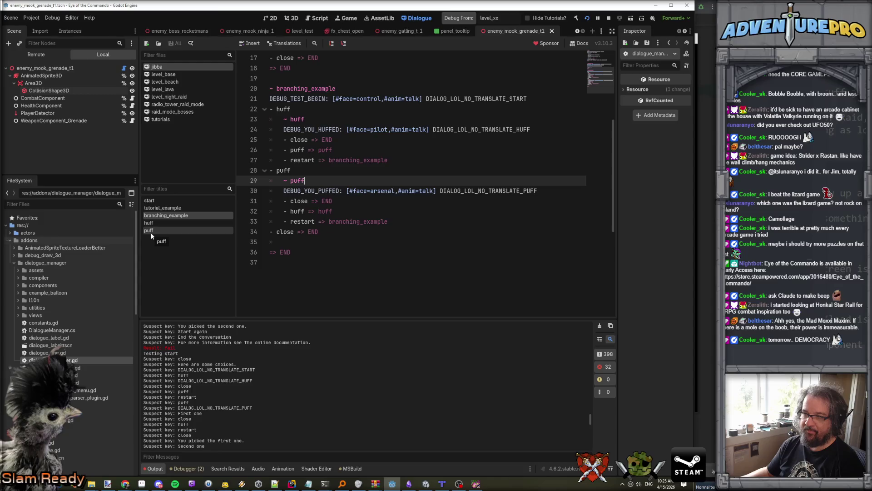
click(169, 216)
click(161, 207)
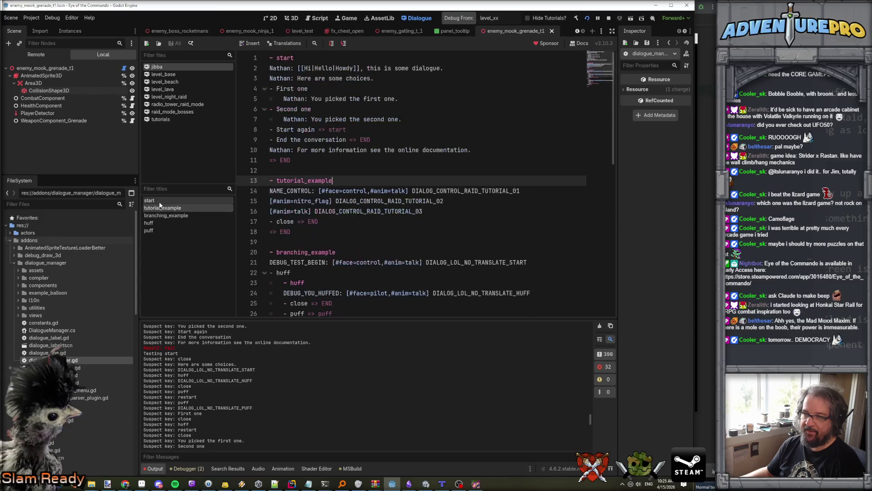
click(159, 201)
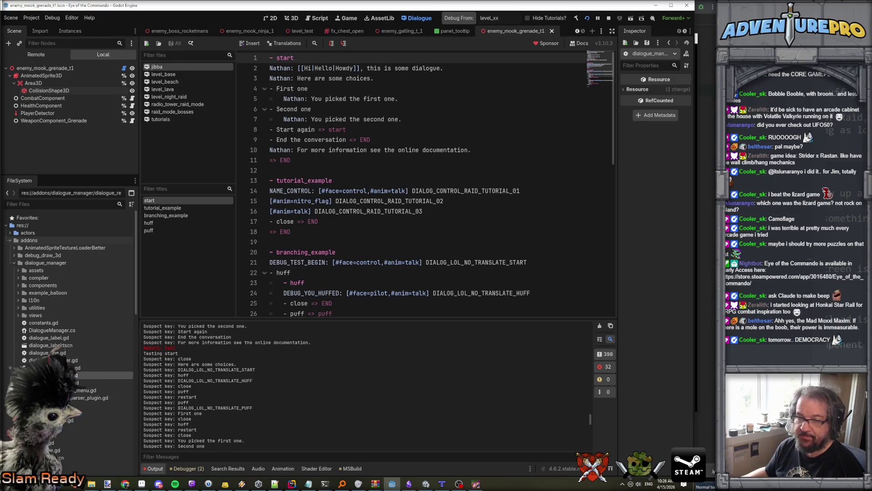
click(315, 20)
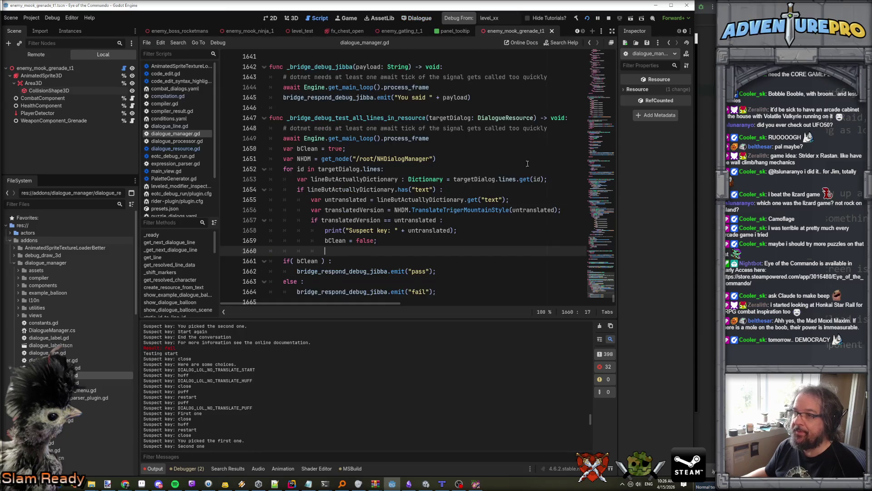
Open dialogue_resource.gd and inspect its using_states, titles, character_names, lines and raw_text fields
drag(612, 304, 614, 52)
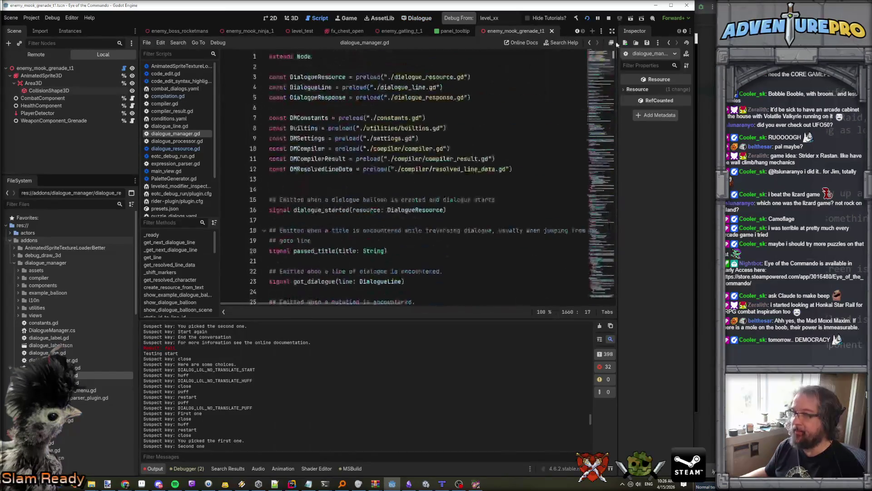
ctrl+click(409, 77)
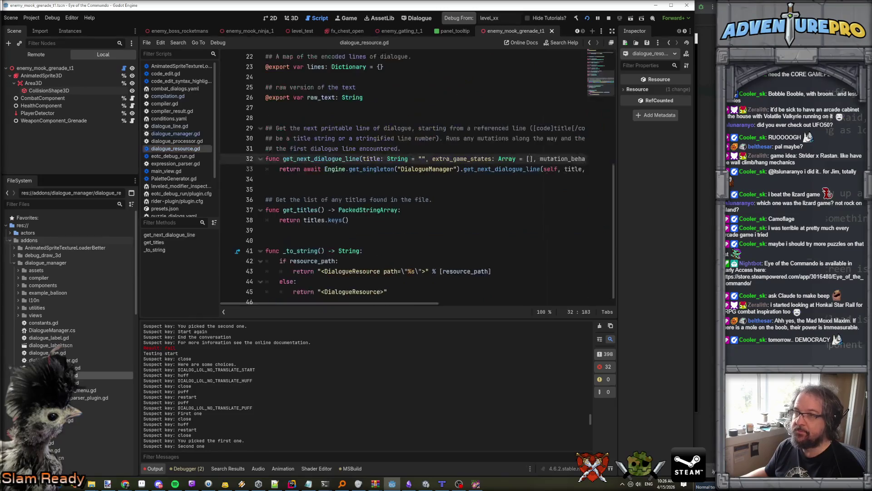
scroll(585, 121, up, 7)
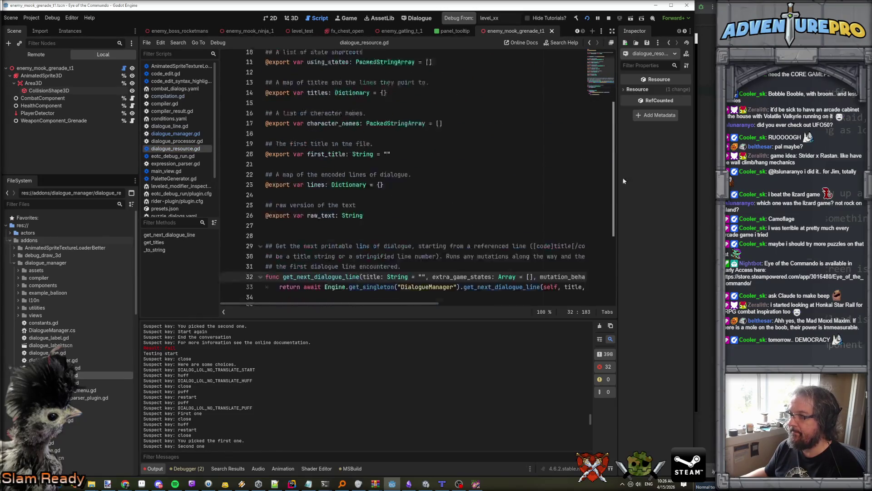
click(319, 159)
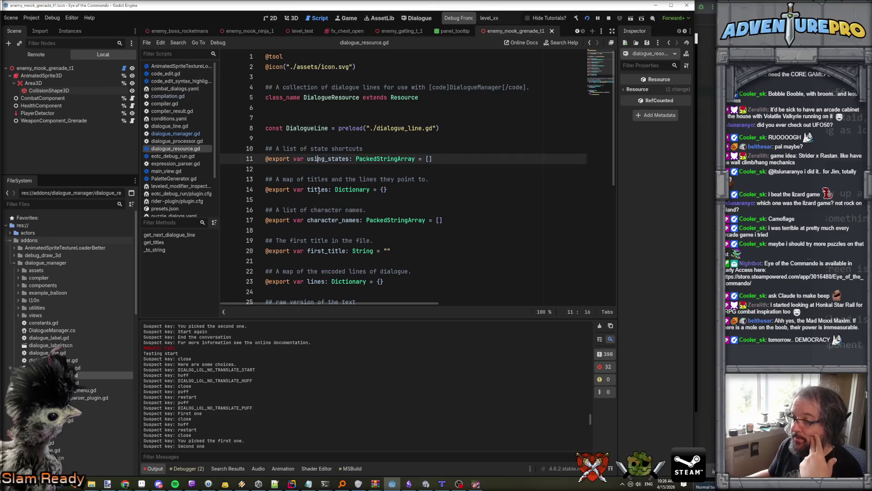
click(318, 189)
click(333, 222)
scroll(333, 223, down, 2)
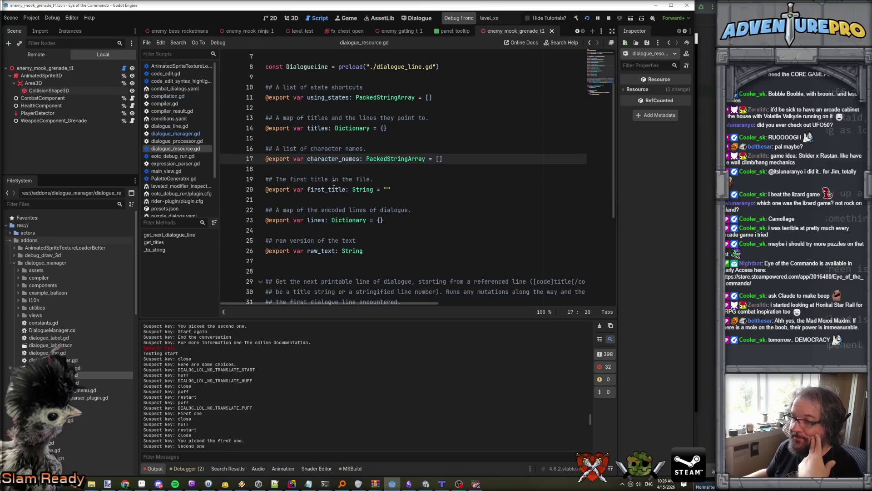
click(323, 230)
click(328, 261)
scroll(355, 139, up, 2)
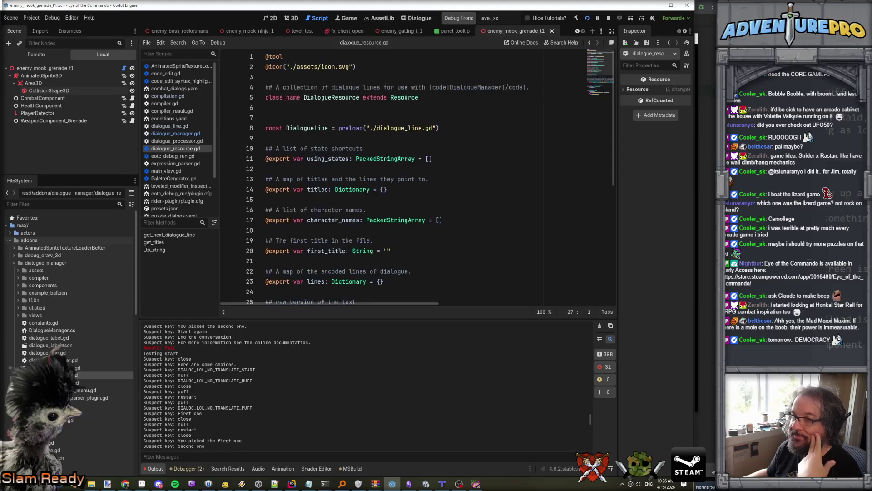
click(310, 130)
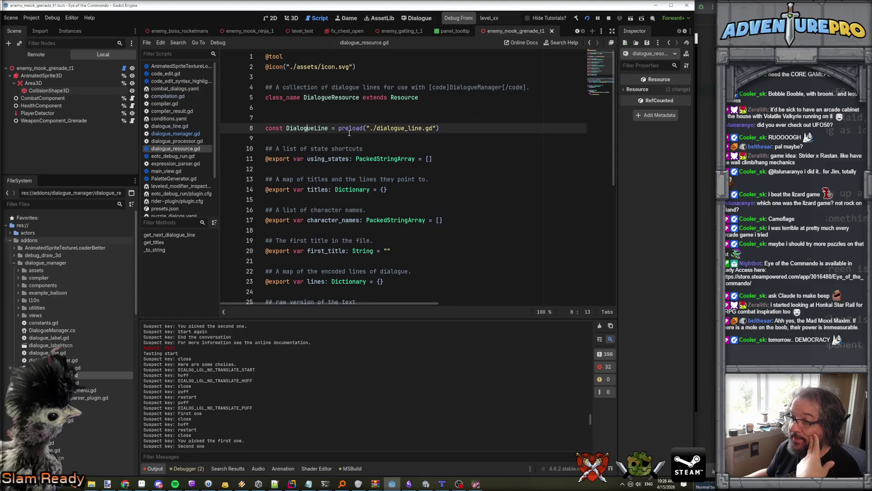
click(332, 159)
Scroll through the DialogueResource script and select the raw_text property
scroll(333, 157, down, 4)
scroll(333, 157, down, 2)
scroll(332, 159, up, 7)
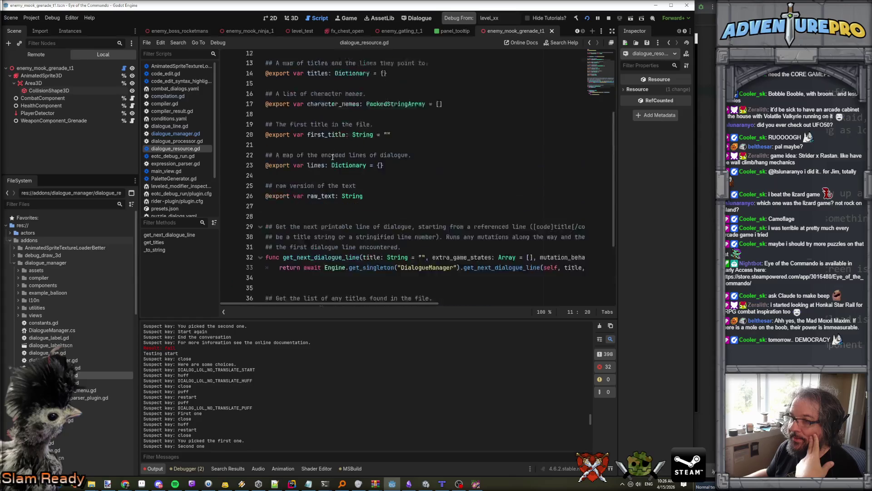
scroll(333, 157, down, 7)
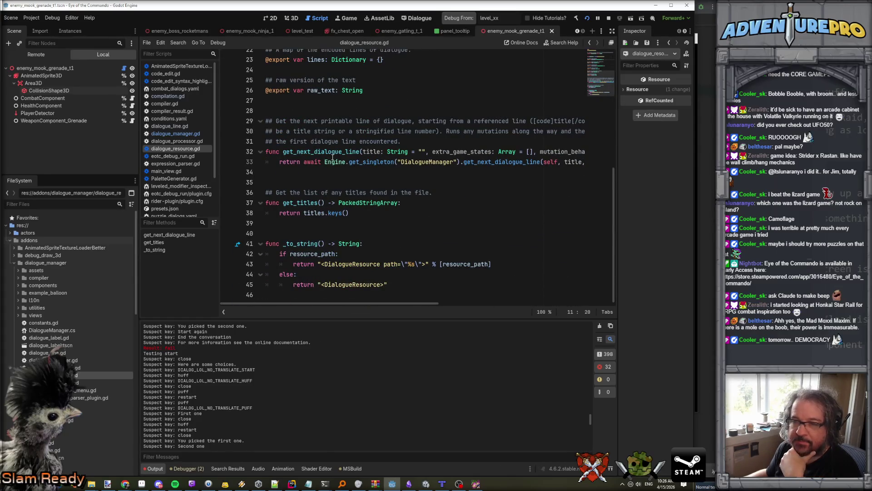
scroll(333, 157, up, 5)
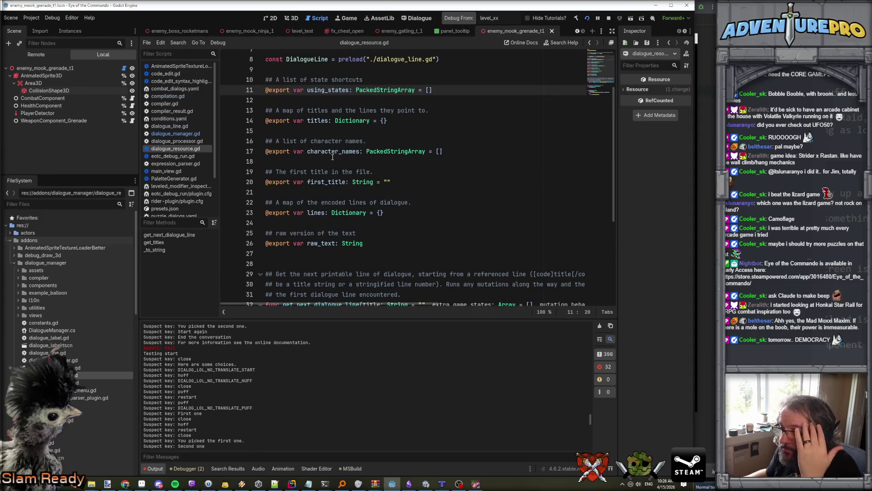
scroll(333, 157, up, 2)
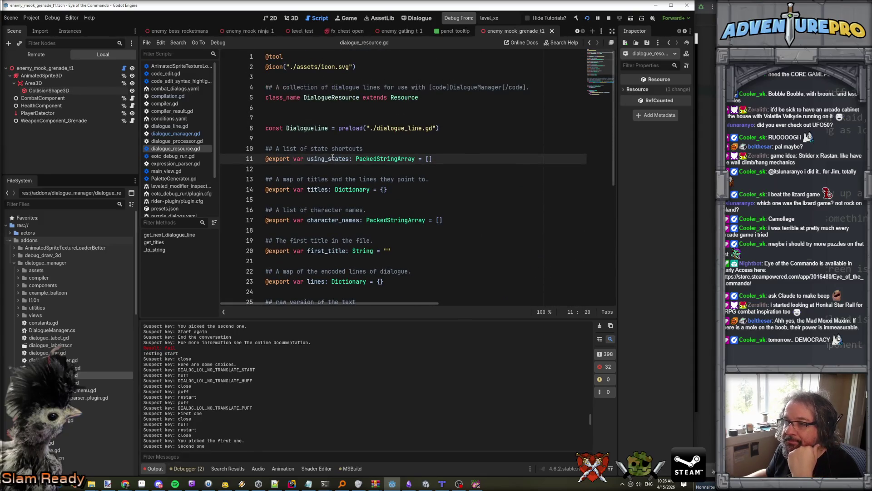
scroll(333, 157, down, 3)
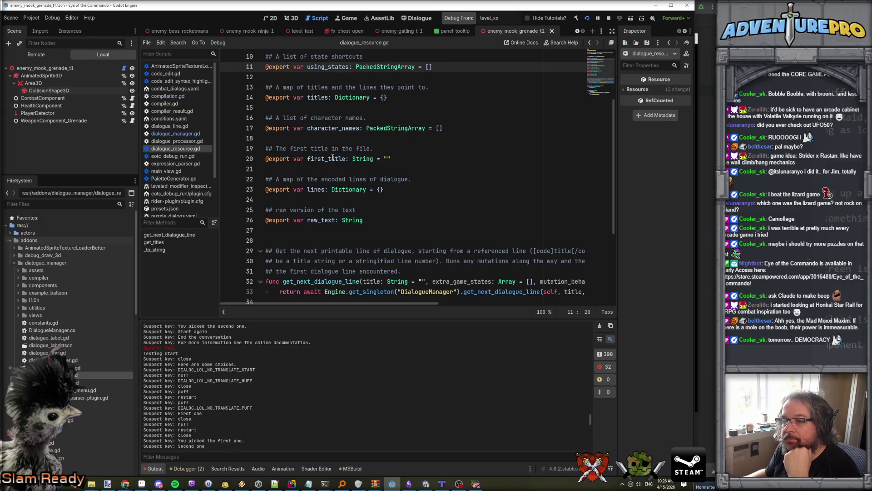
scroll(332, 157, up, 3)
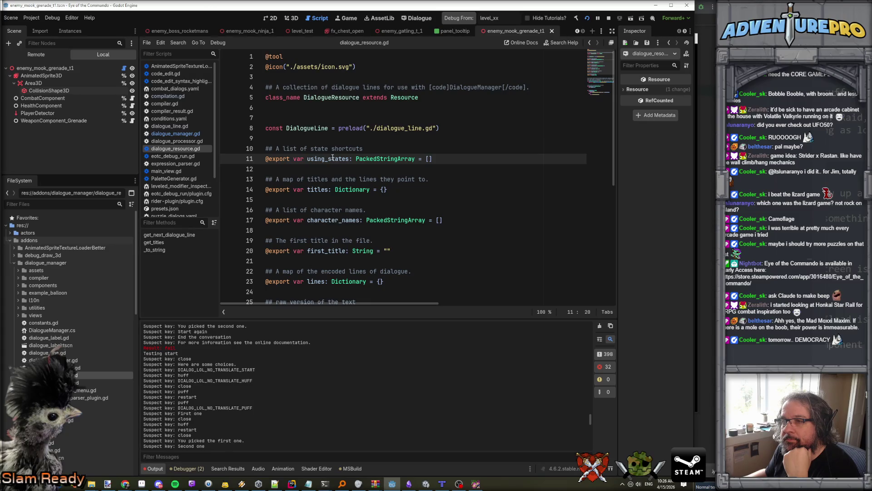
scroll(332, 158, down, 7)
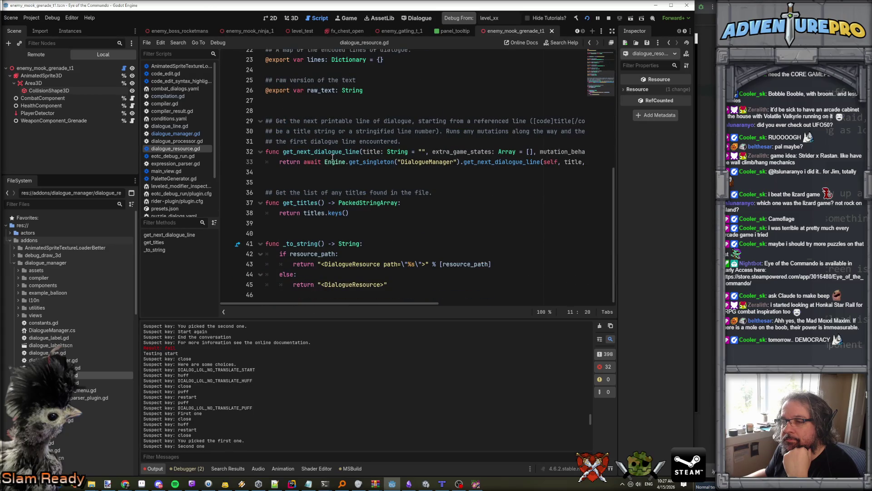
scroll(371, 206, up, 7)
scroll(370, 205, down, 7)
scroll(352, 184, up, 7)
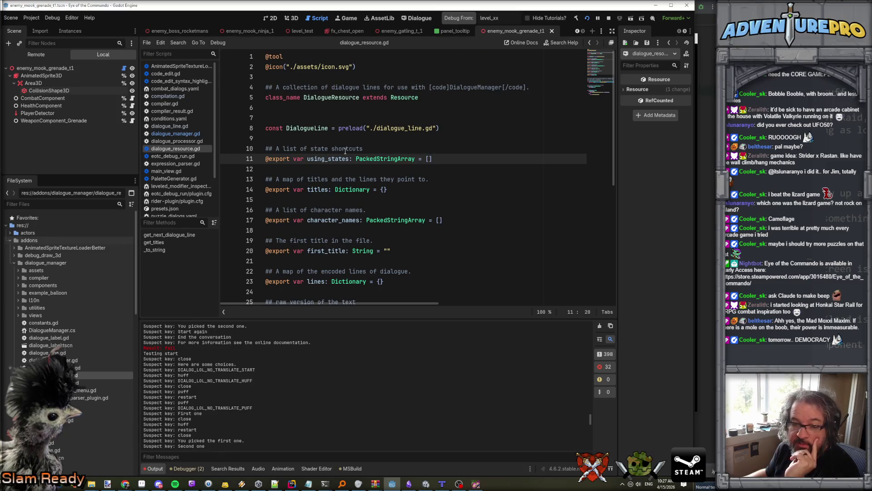
scroll(345, 151, down, 4)
double_click(321, 188)
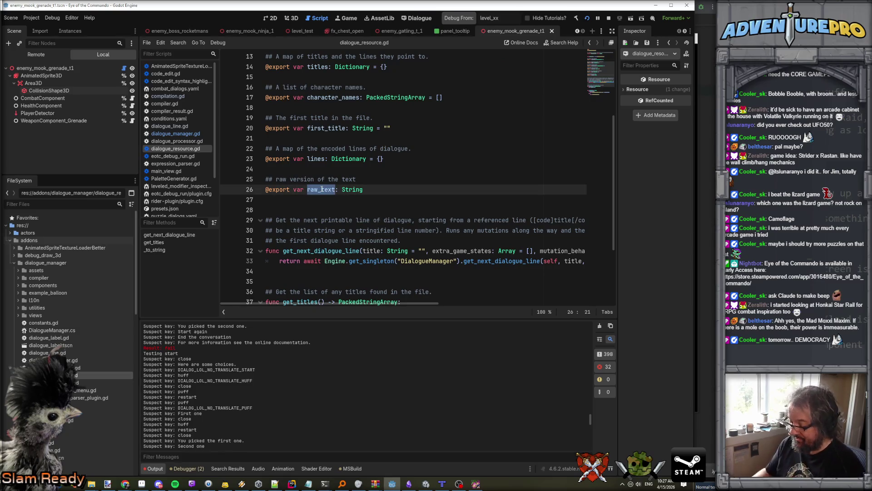
Search all project files for raw_text and open the compiler.gd line 18 match
key(ctrl+shift+f)
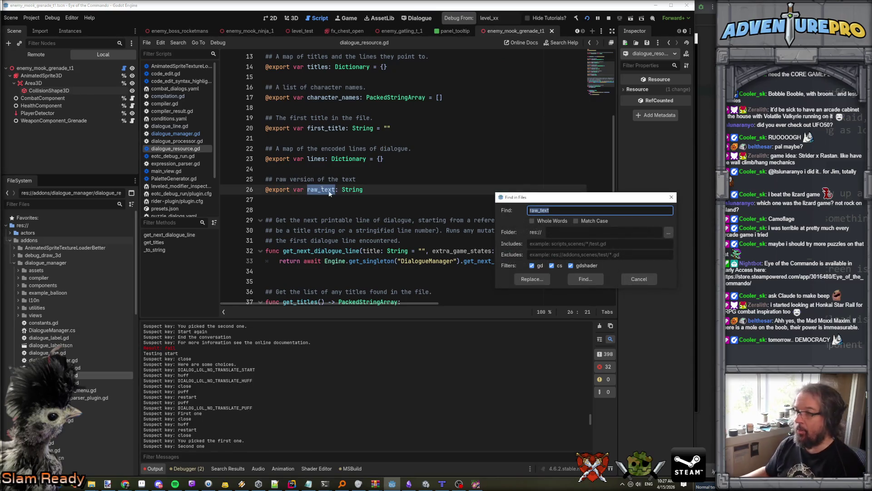
click(579, 280)
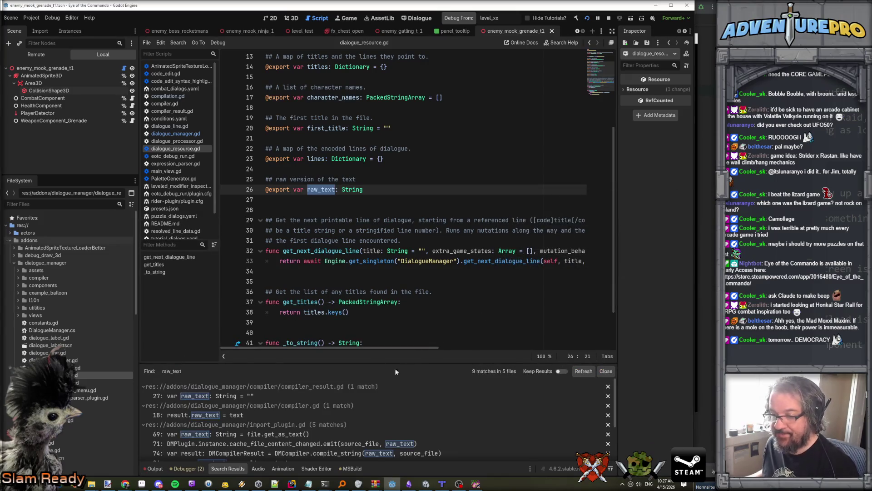
click(233, 415)
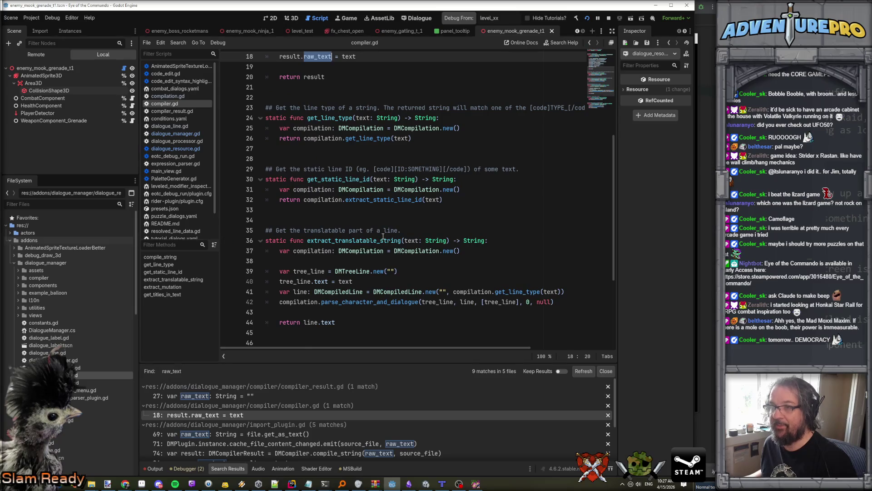
Inspect compile_string's compilation, imported_paths, using_states and lines assignments in compiler.gd
scroll(382, 237, up, 6)
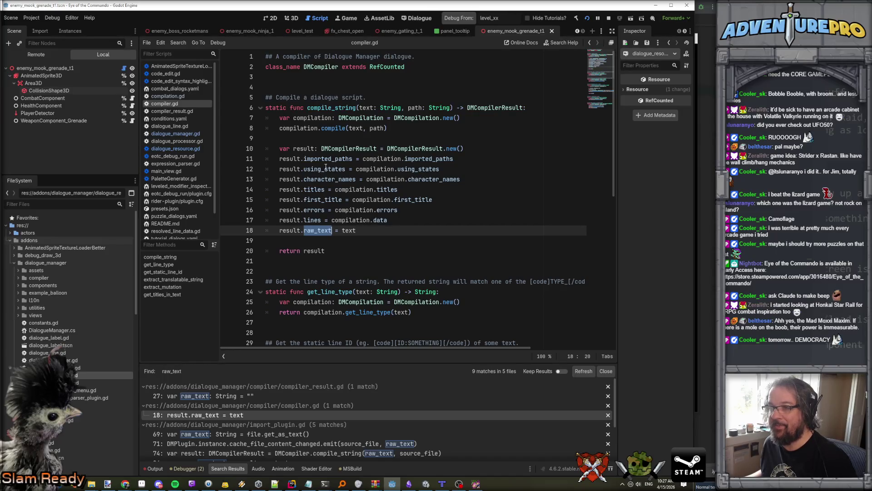
click(312, 219)
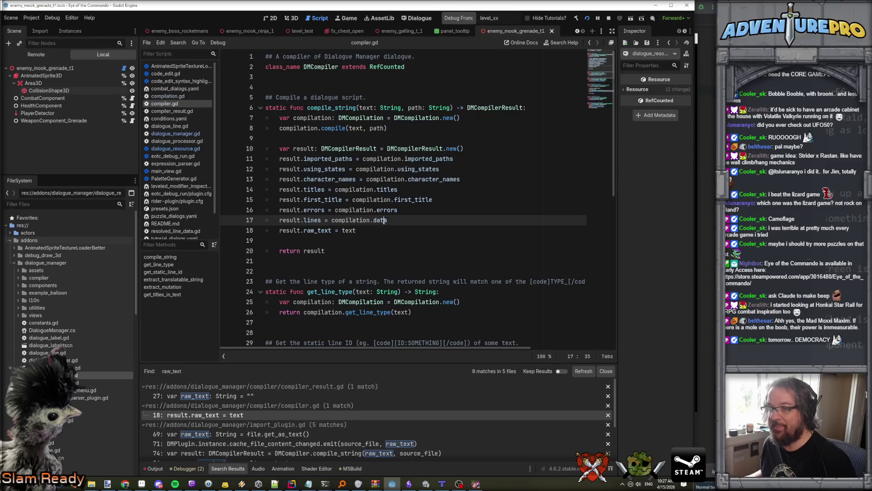
click(427, 117)
click(377, 158)
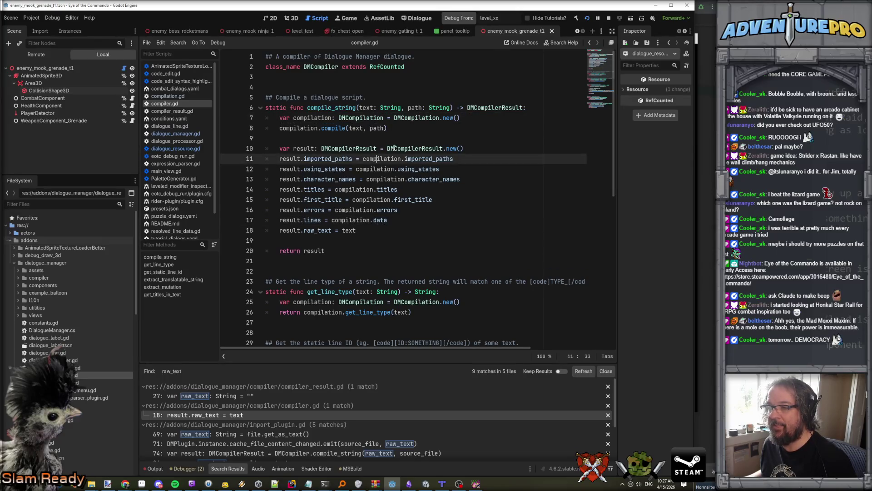
click(472, 108)
click(412, 168)
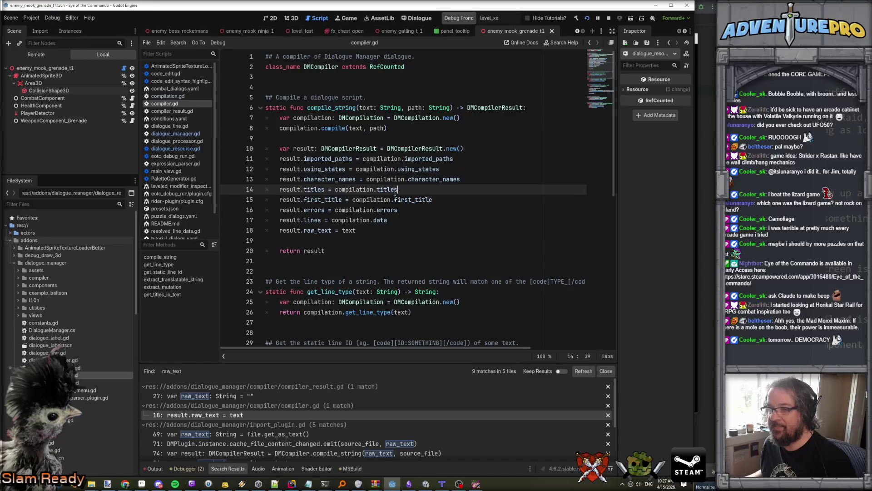
click(367, 220)
click(318, 128)
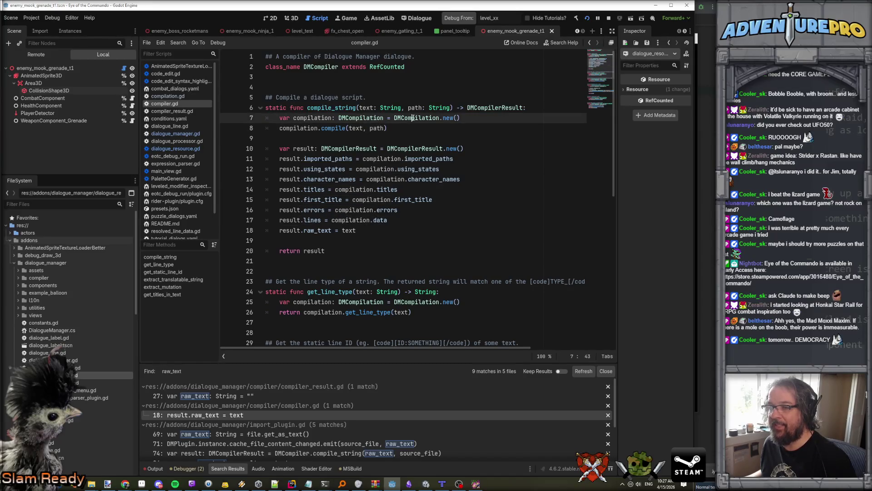
Jump to the compile function's definition in compilation.gd and read through it
ctrl+click(334, 128)
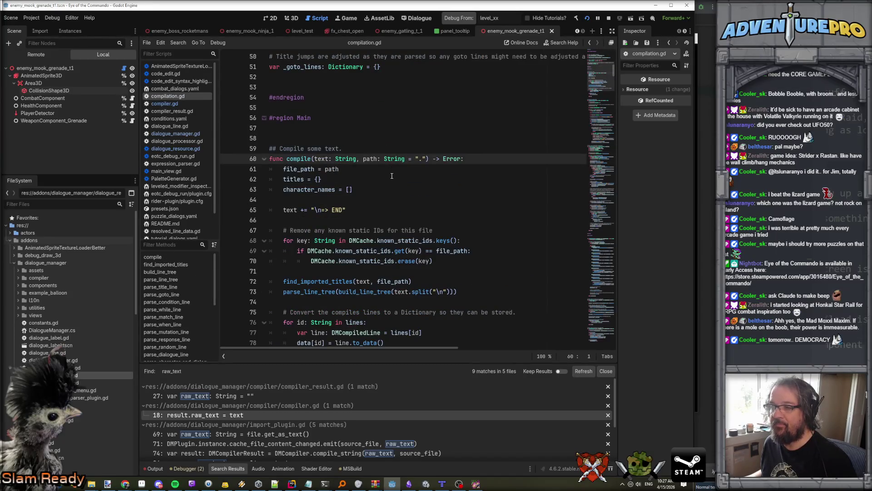
scroll(391, 175, down, 5)
scroll(371, 169, up, 4)
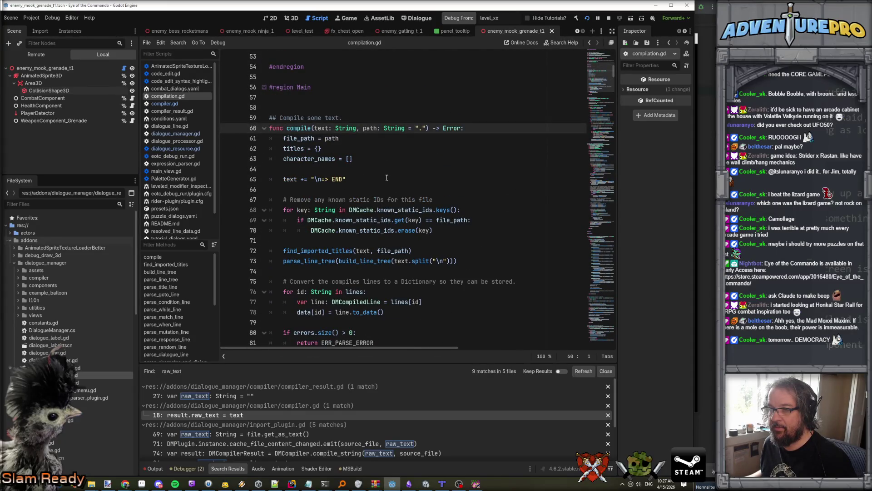
scroll(387, 177, down, 2)
scroll(433, 183, down, 1)
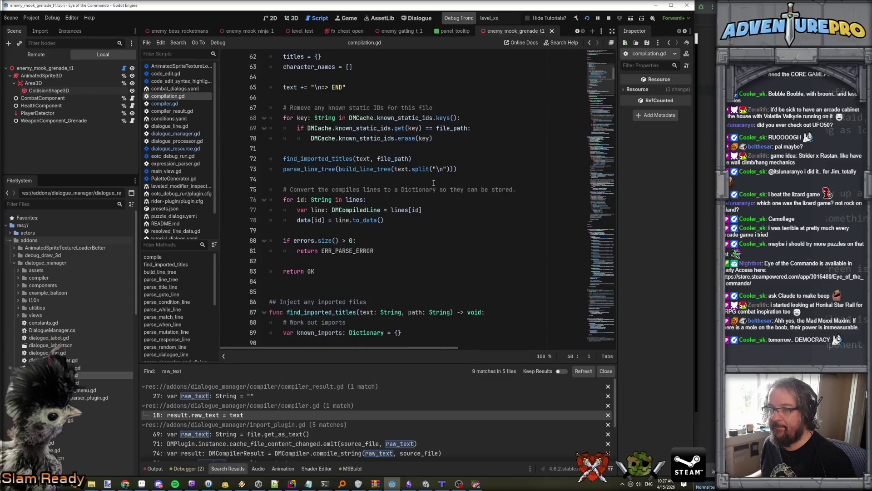